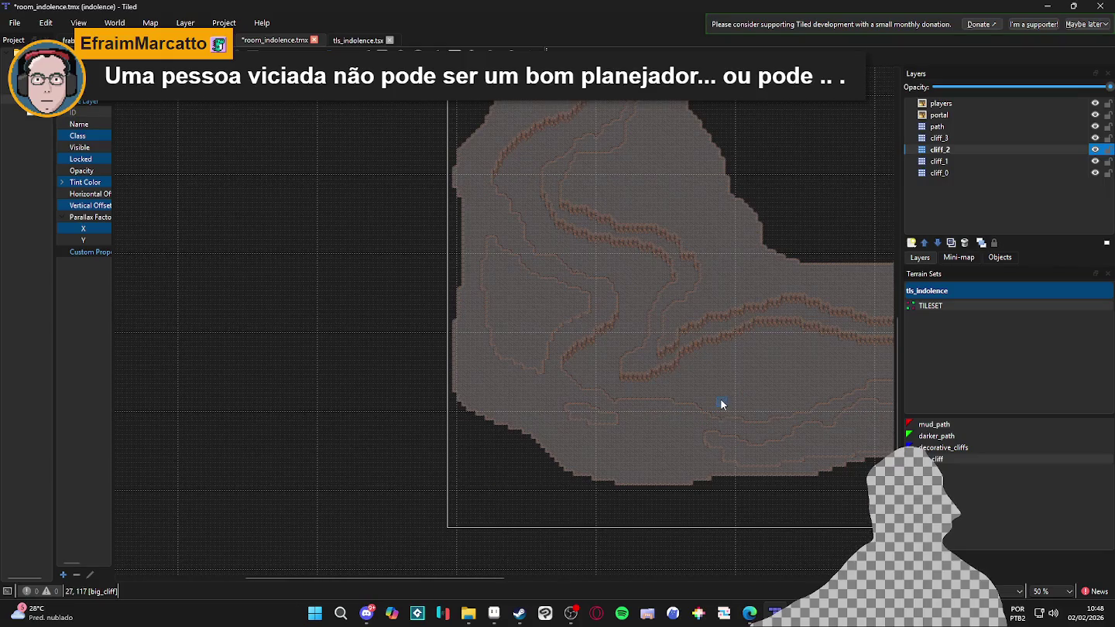
# Toggle cliff_1 and cliff_3 visibility to compare them, and make cliff_3 the active layer
pyautogui.click(1094, 162)
pyautogui.click(1094, 161)
pyautogui.click(1094, 138)
pyautogui.click(1094, 138)
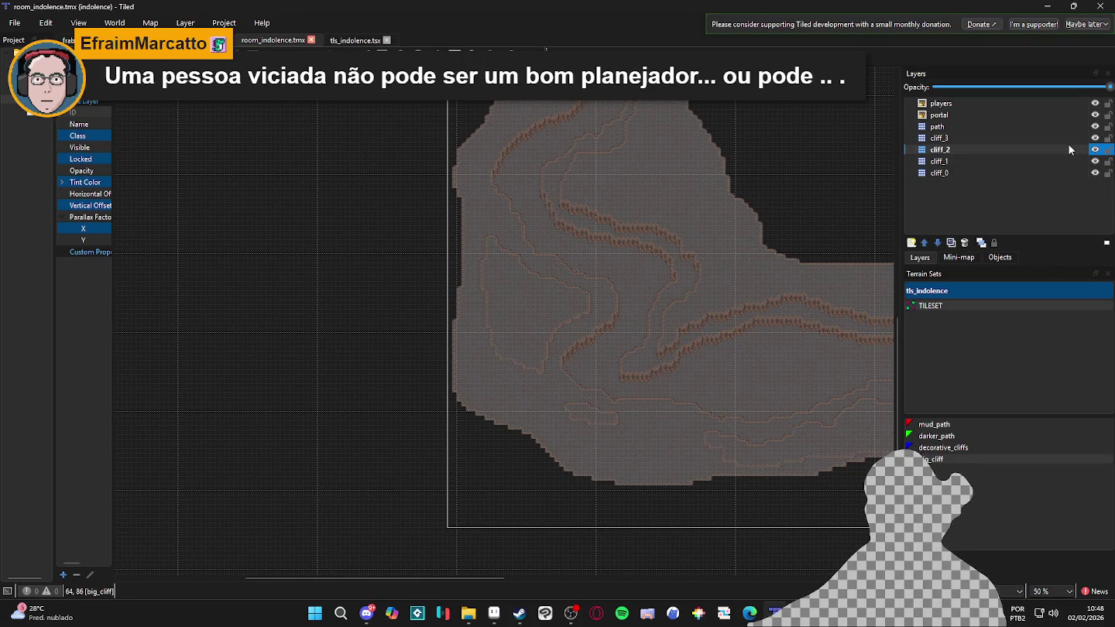
pyautogui.click(1059, 135)
pyautogui.click(1095, 140)
pyautogui.click(1095, 139)
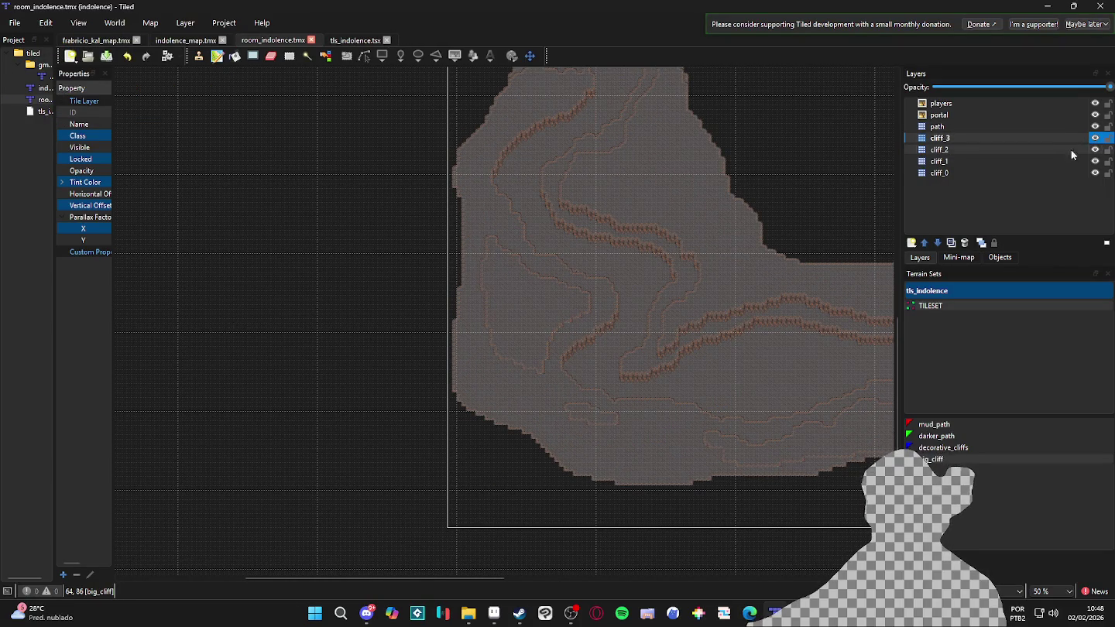
pyautogui.click(1096, 137)
pyautogui.click(1095, 138)
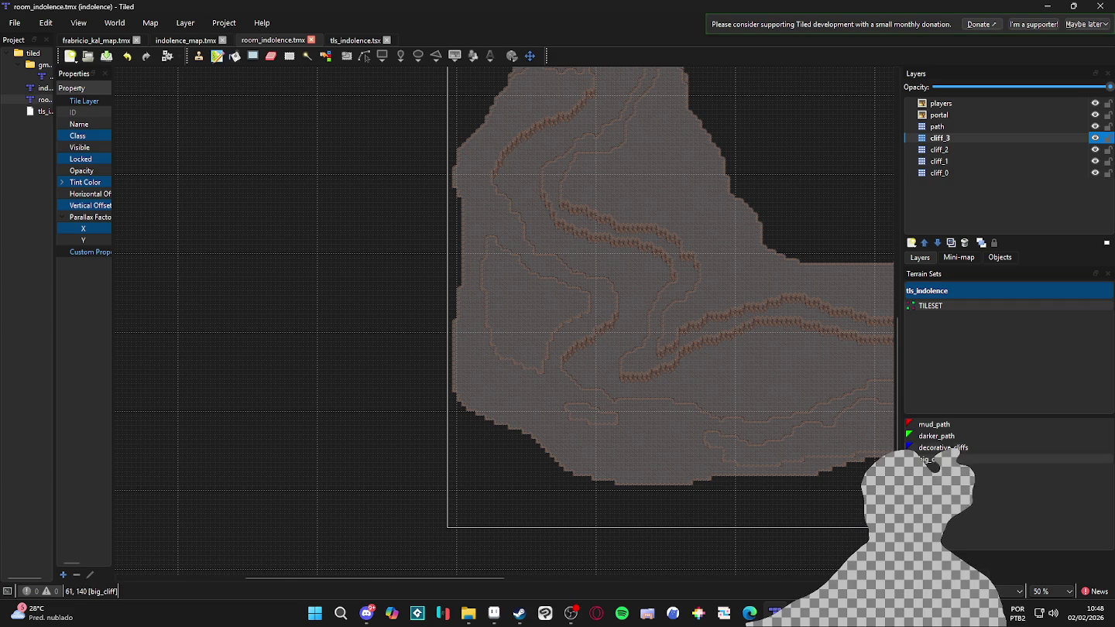
# Paint mud_path terrain along the lower path, straighten its bottom edge, and show the tileset images
pyautogui.scroll(1, 623, 431)
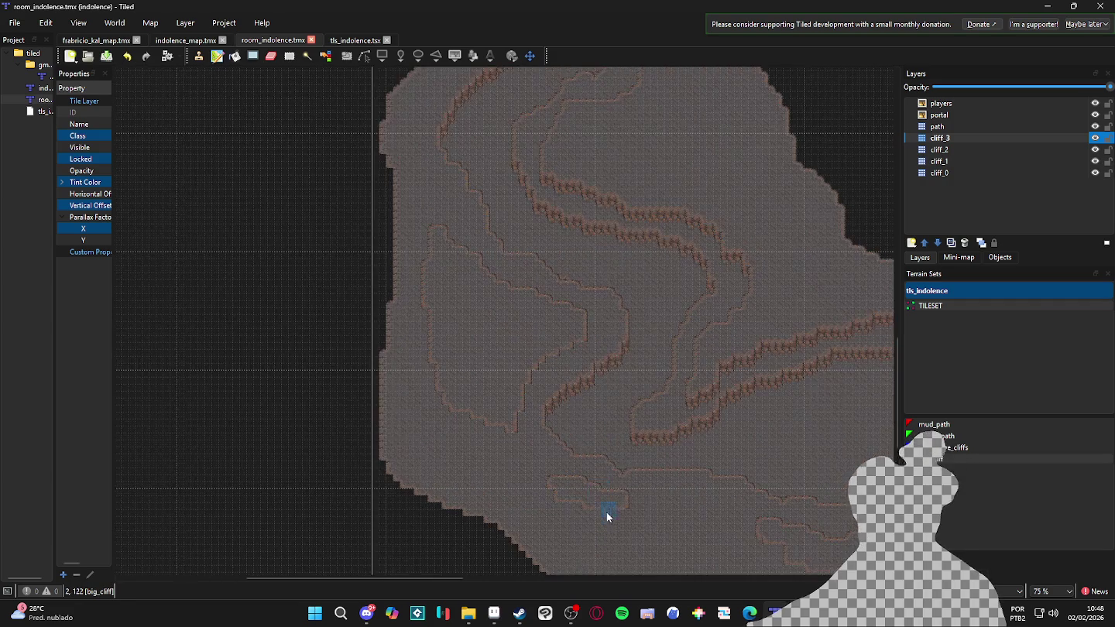
pyautogui.scroll(1, 574, 427)
pyautogui.moveTo(578, 422)
pyautogui.mouseDown()
pyautogui.moveTo(624, 438)
pyautogui.moveTo(550, 423)
pyautogui.moveTo(604, 464)
pyautogui.moveTo(538, 436)
pyautogui.moveTo(547, 455)
pyautogui.moveTo(603, 458)
pyautogui.mouseUp()
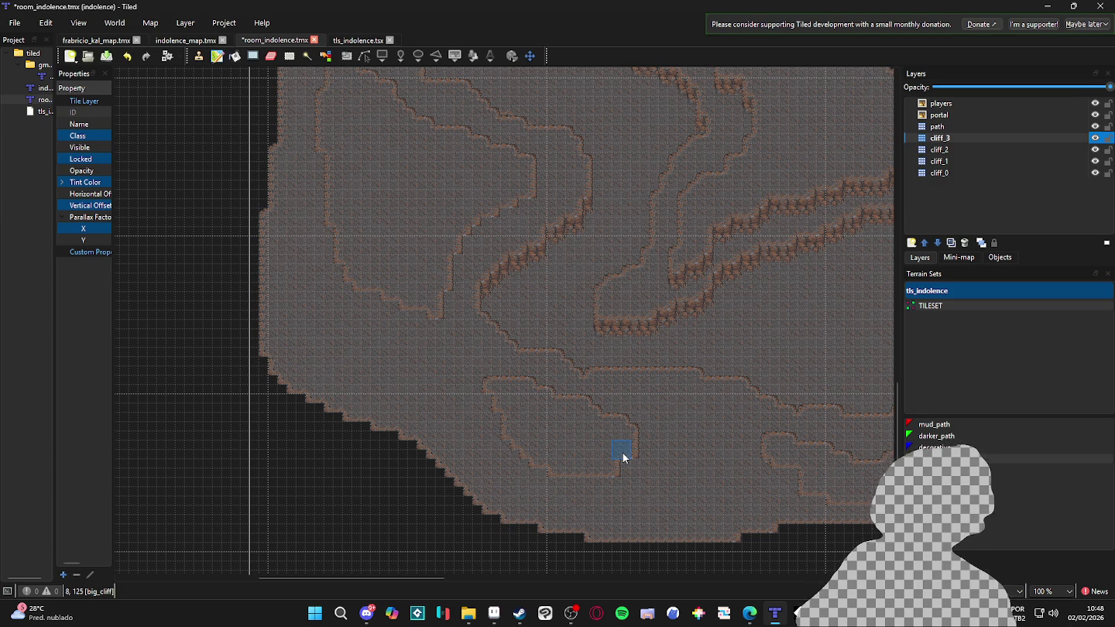
pyautogui.moveTo(623, 450); pyautogui.dragTo(655, 460)
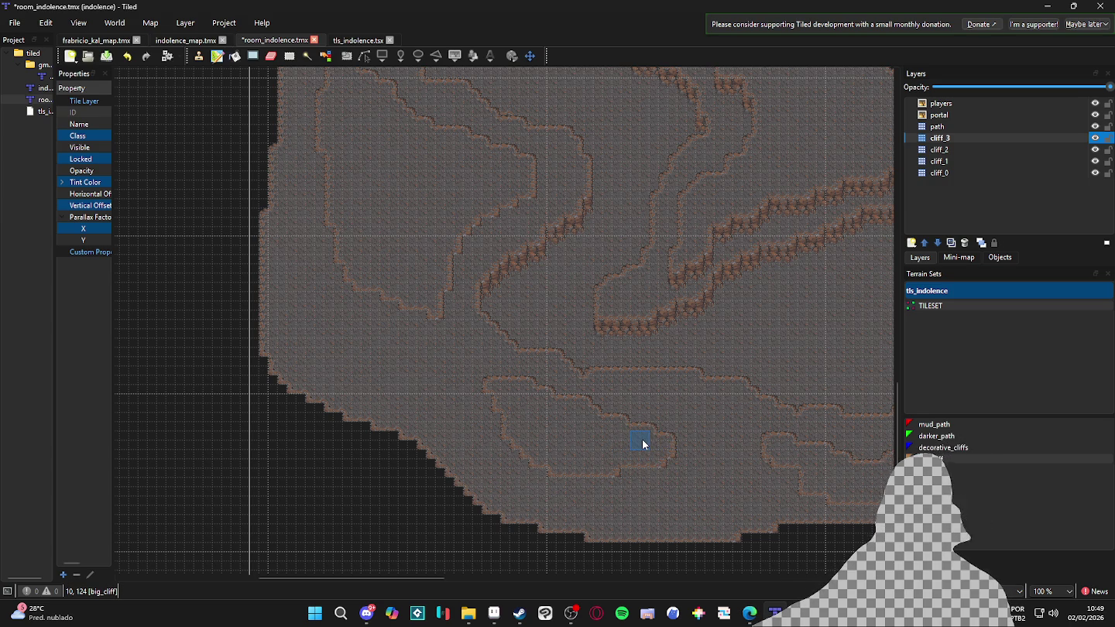
pyautogui.moveTo(664, 468)
pyautogui.mouseDown()
pyautogui.moveTo(617, 472)
pyautogui.moveTo(667, 476)
pyautogui.moveTo(624, 485)
pyautogui.mouseUp()
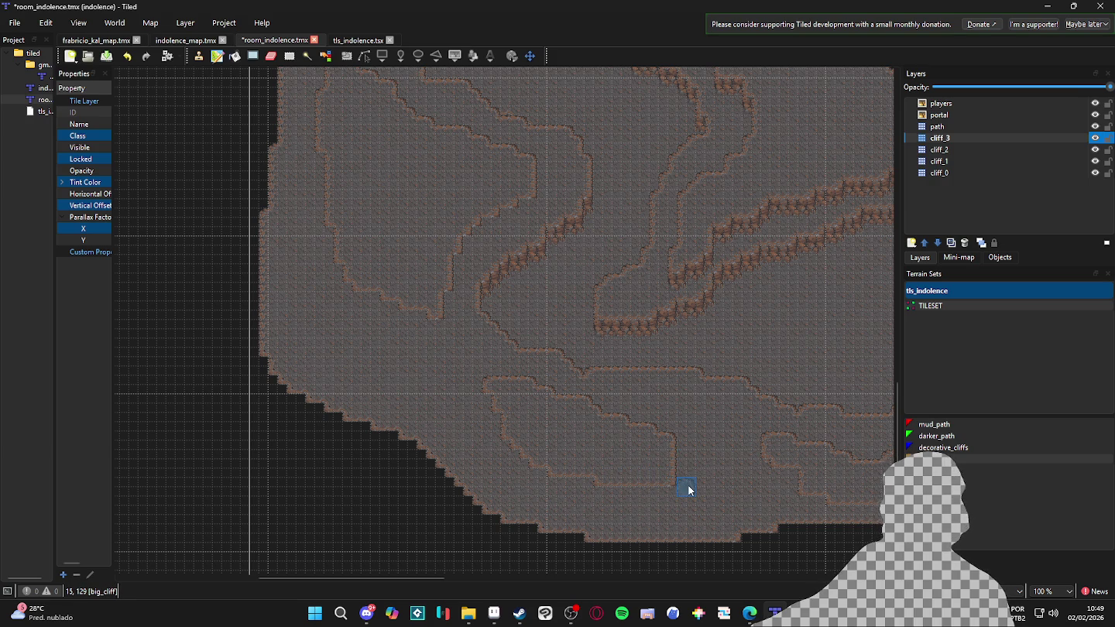
pyautogui.click(968, 575)
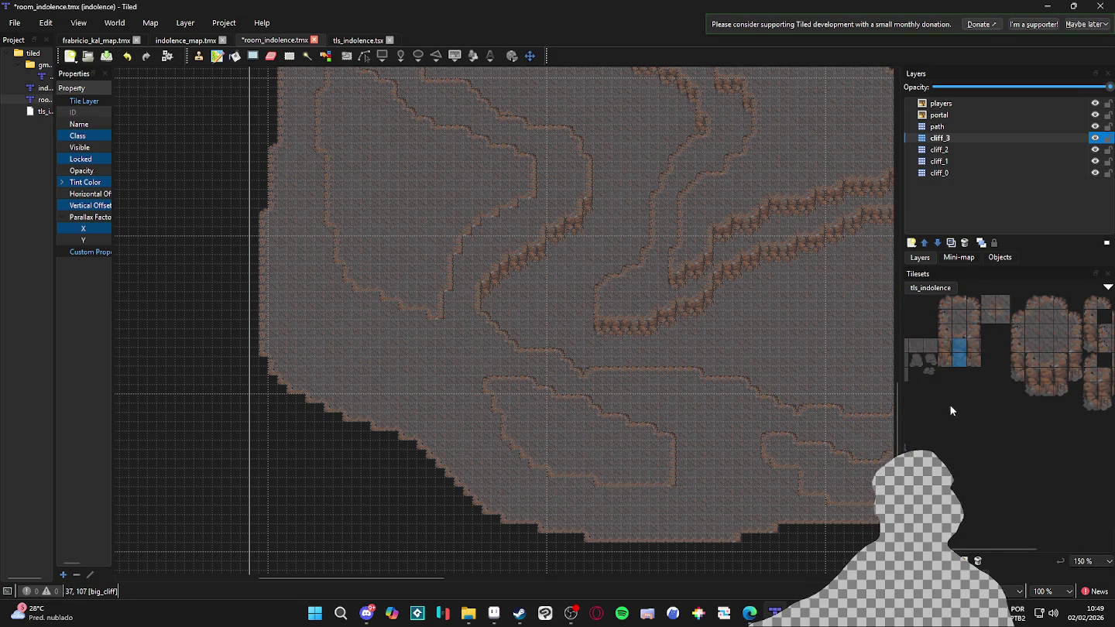
# Pick a cliff tile, hide the grid, and paint cliff tiles along the diagonal cliff
pyautogui.click(1062, 383)
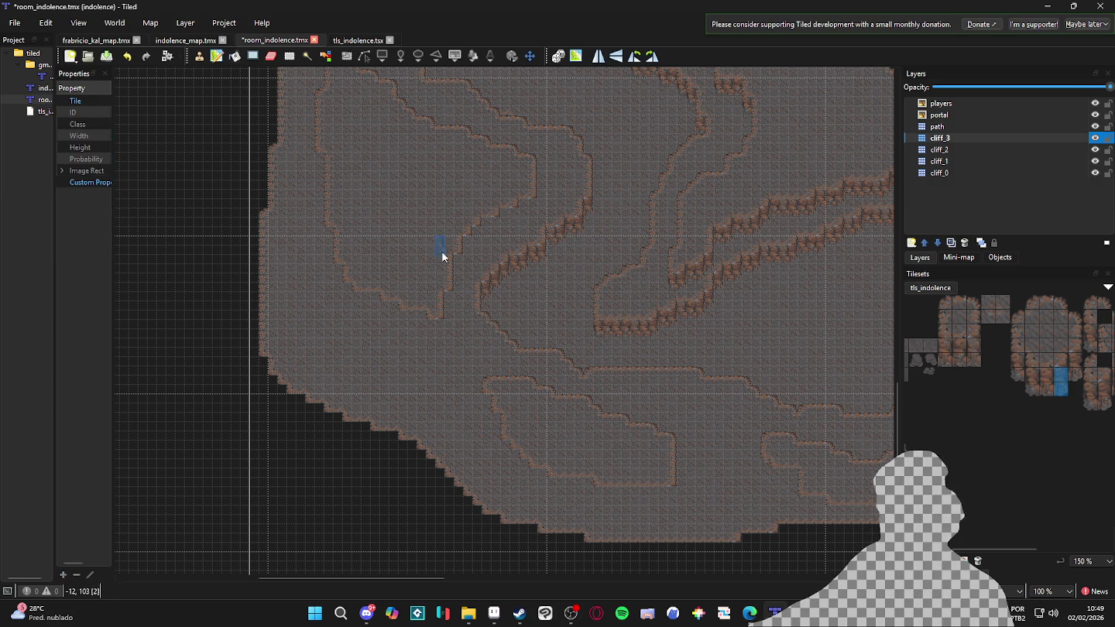
pyautogui.scroll(3, 527, 213)
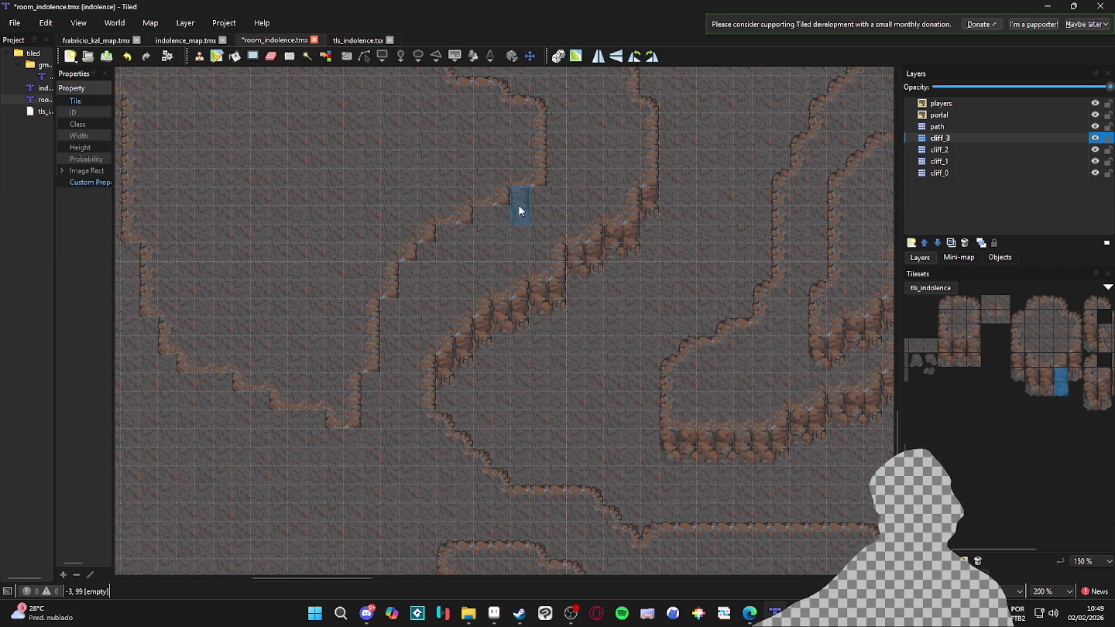
pyautogui.hotkey('ctrl', 'g')
pyautogui.moveTo(442, 282)
pyautogui.mouseDown()
pyautogui.moveTo(390, 323)
pyautogui.moveTo(367, 436)
pyautogui.mouseUp()
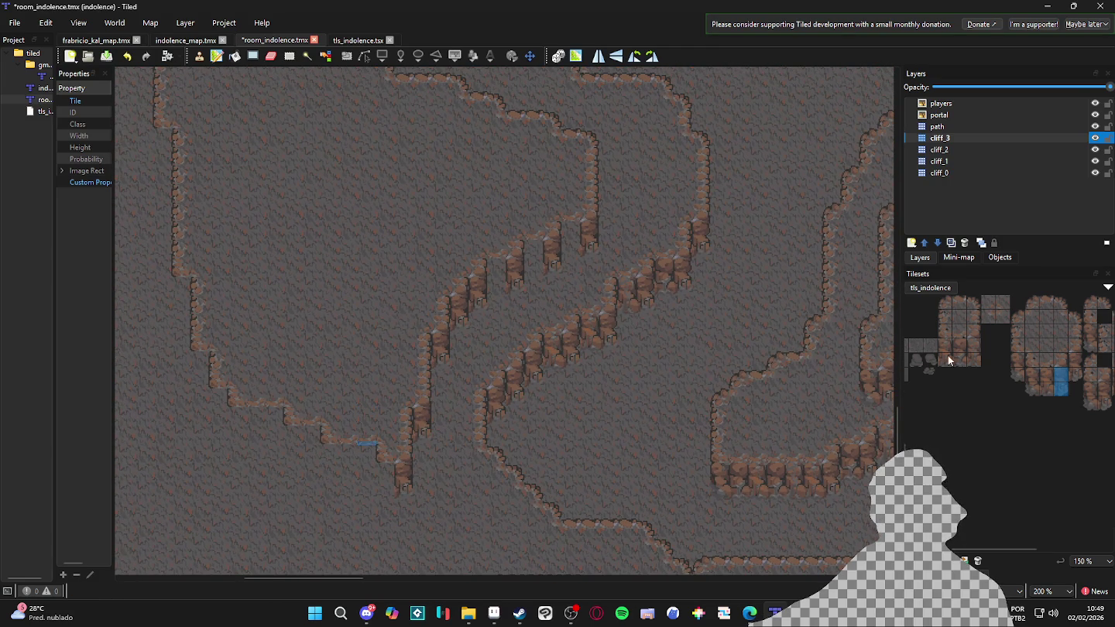
# Stamp a two-tile cliff piece at several spots along the diagonal ridge
pyautogui.hscroll(1, 977, 359)
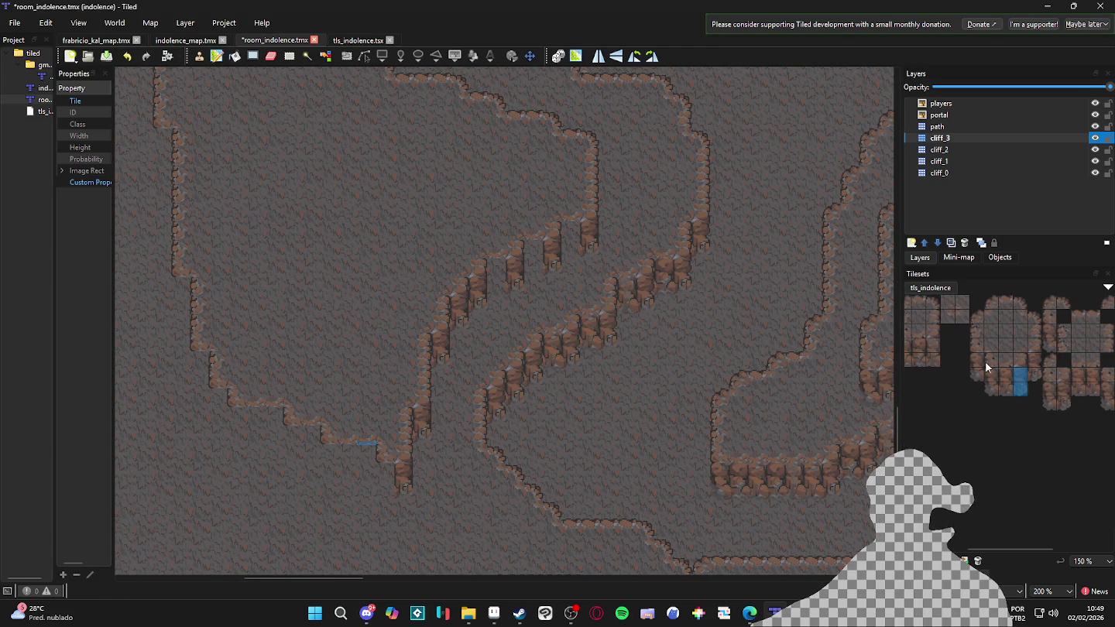
pyautogui.click(991, 372)
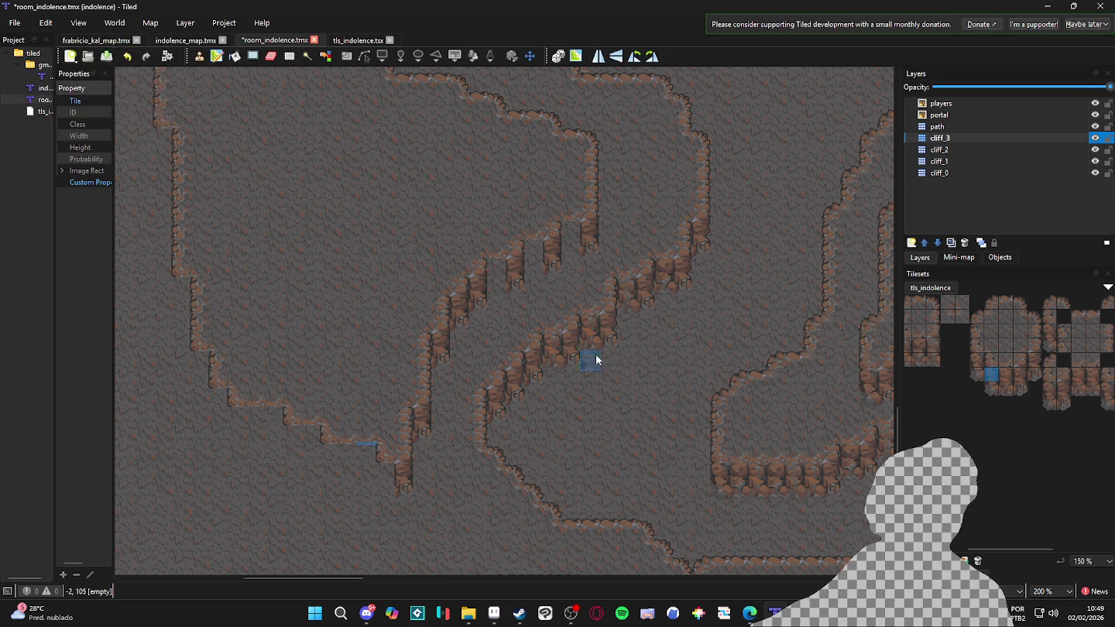
pyautogui.moveTo(506, 350)
pyautogui.mouseDown()
pyautogui.moveTo(541, 355)
pyautogui.moveTo(547, 284)
pyautogui.mouseUp()
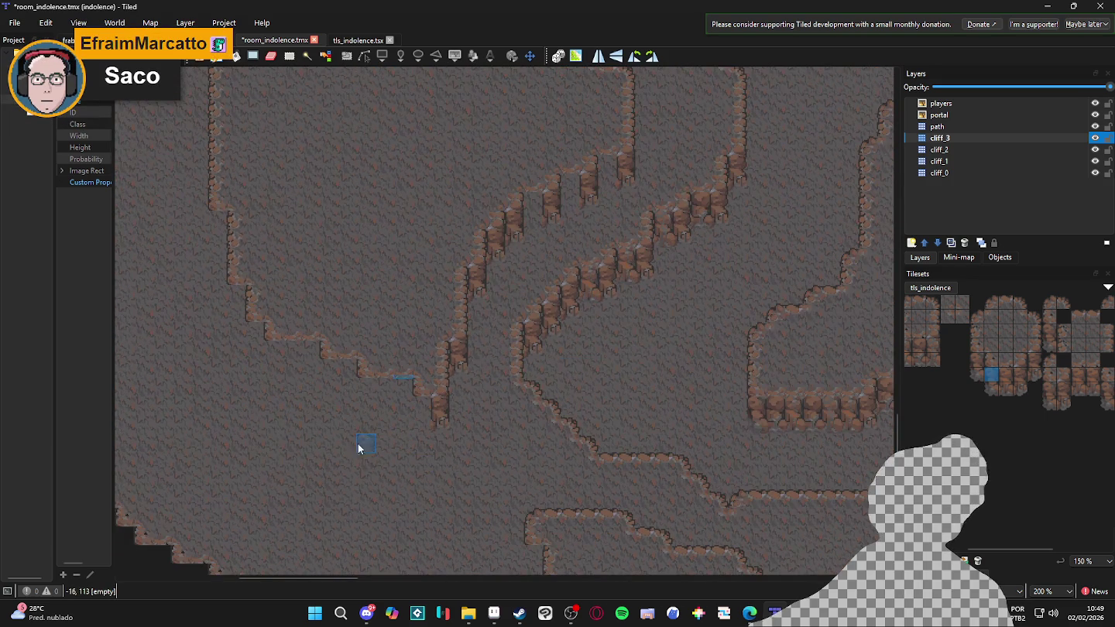
pyautogui.moveTo(994, 385); pyautogui.dragTo(991, 373)
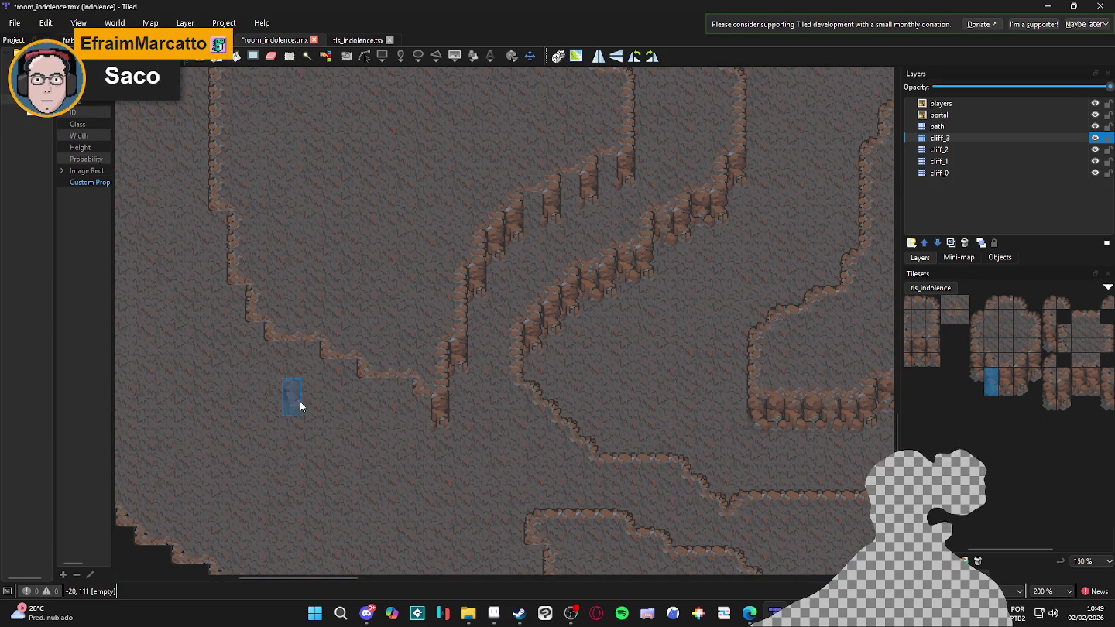
pyautogui.click(422, 408)
pyautogui.click(364, 404)
pyautogui.click(335, 386)
pyautogui.click(280, 373)
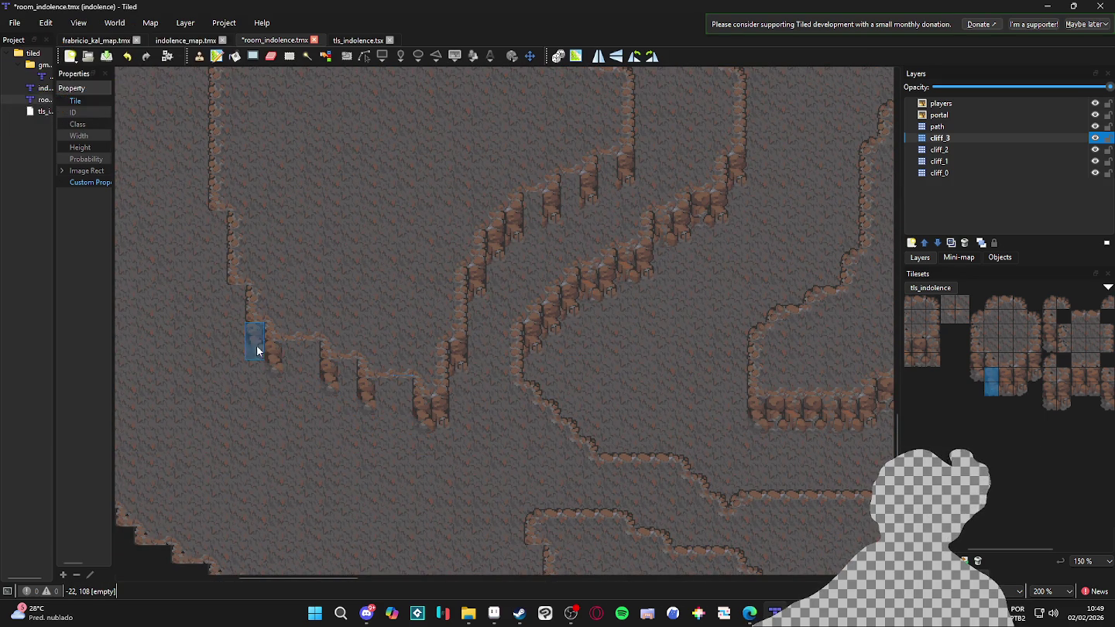
pyautogui.moveTo(259, 350); pyautogui.dragTo(287, 350)
pyautogui.click(258, 244)
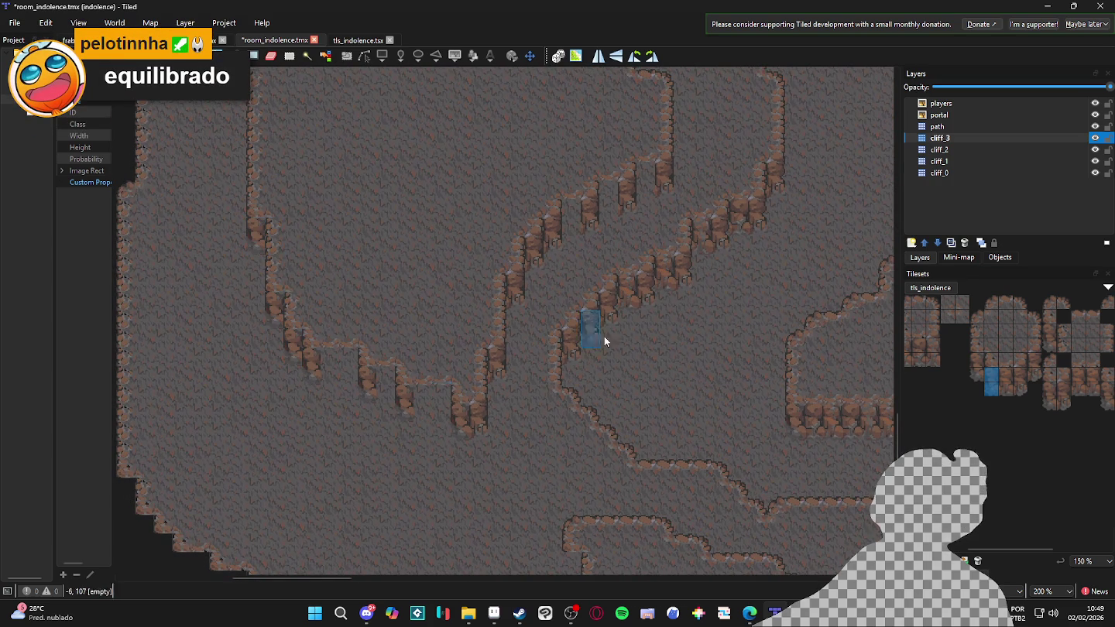
# Stamp a 2x2 cliff block and a two-tile column into the ridge gaps
pyautogui.hscroll(-2, 960, 357)
pyautogui.moveTo(937, 346); pyautogui.dragTo(964, 360)
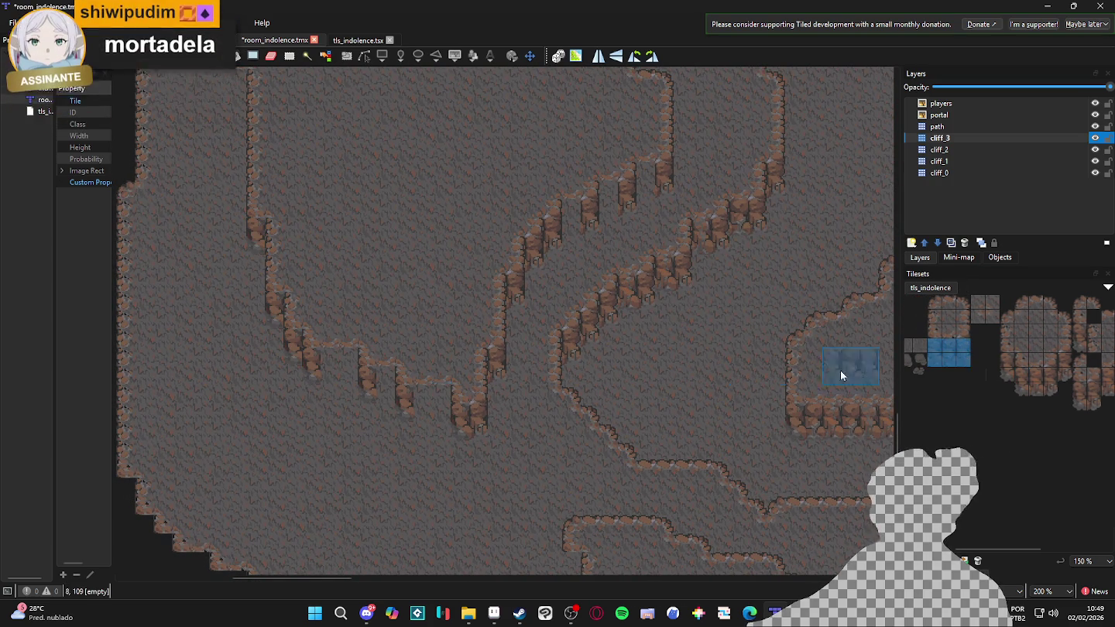
pyautogui.hscroll(-2, 630, 355)
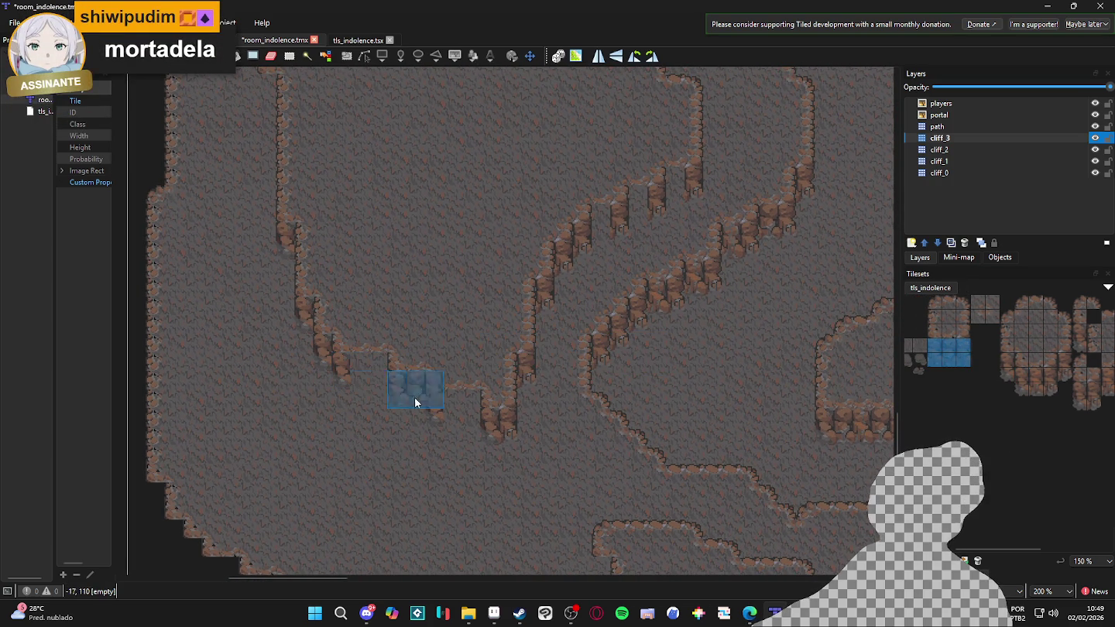
pyautogui.moveTo(950, 344); pyautogui.dragTo(964, 359)
pyautogui.moveTo(364, 376); pyautogui.dragTo(386, 388)
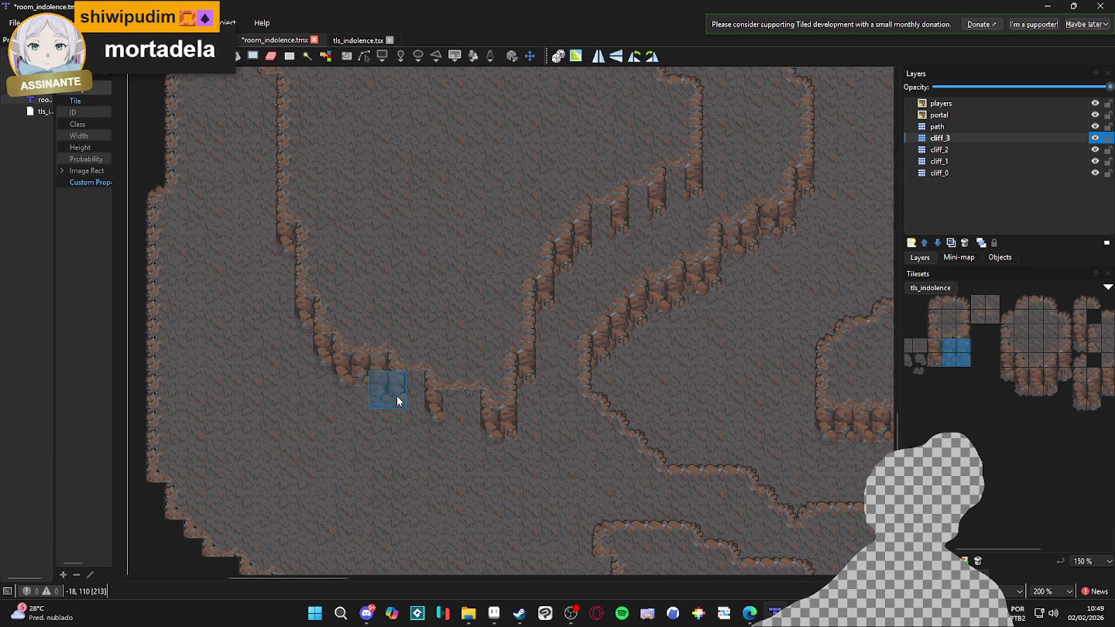
pyautogui.moveTo(936, 345)
pyautogui.mouseDown()
pyautogui.moveTo(937, 362)
pyautogui.moveTo(965, 354)
pyautogui.moveTo(951, 363)
pyautogui.mouseUp()
pyautogui.click(465, 422)
pyautogui.click(952, 348)
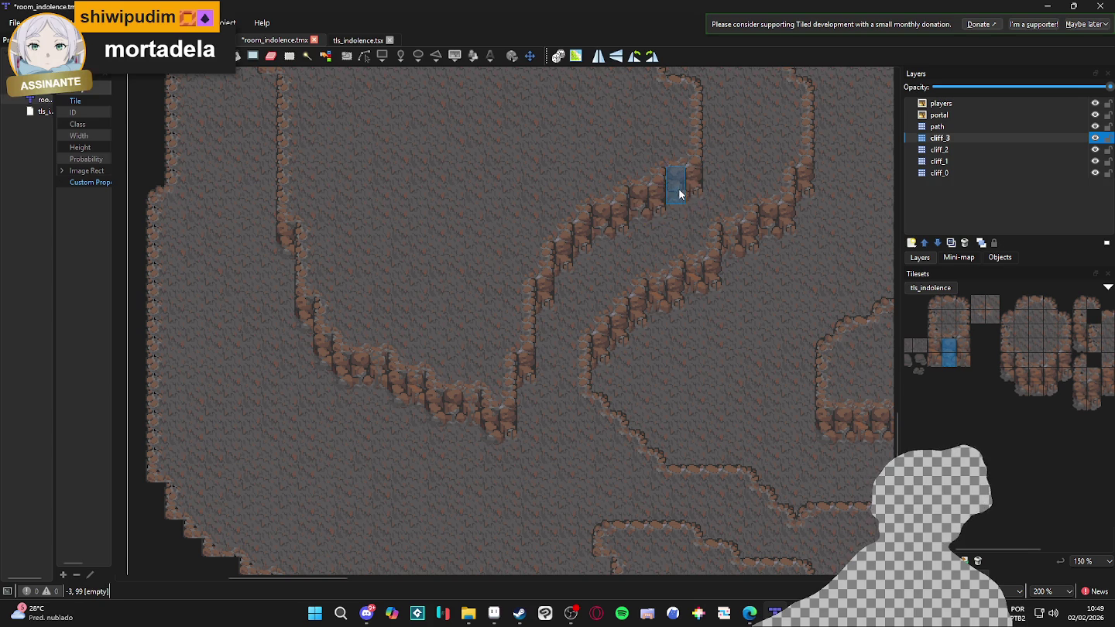
pyautogui.keyDown('ctrl'); pyautogui.scroll(-1, 547, 326); pyautogui.keyUp('ctrl')
pyautogui.hscroll(2, 452, 408)
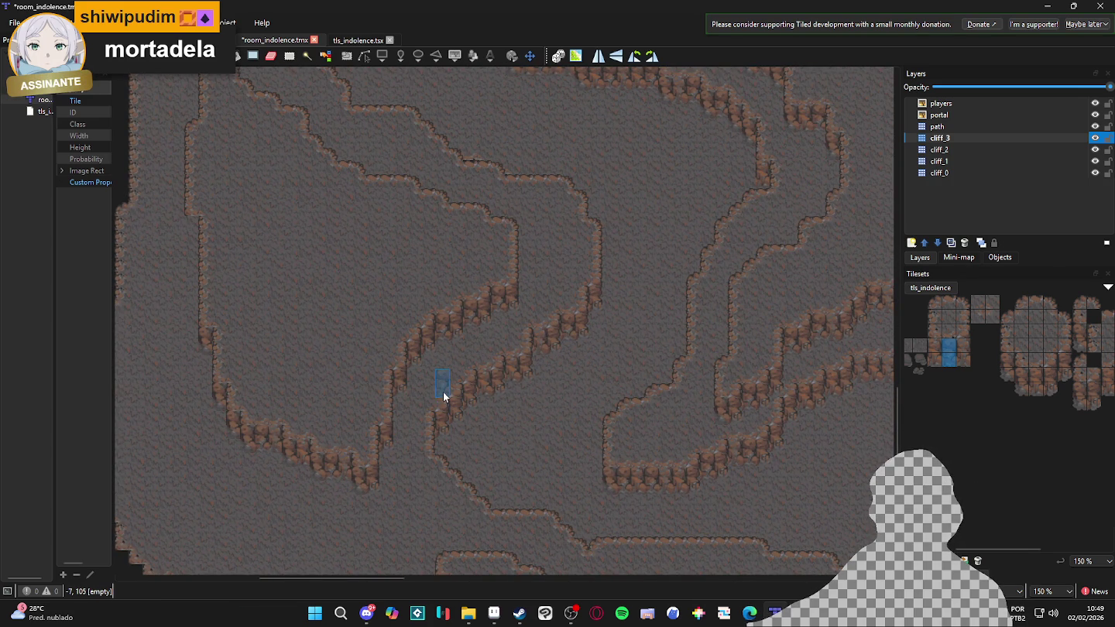
pyautogui.keyDown('ctrl'); pyautogui.scroll(-1, 428, 393); pyautogui.keyUp('ctrl')
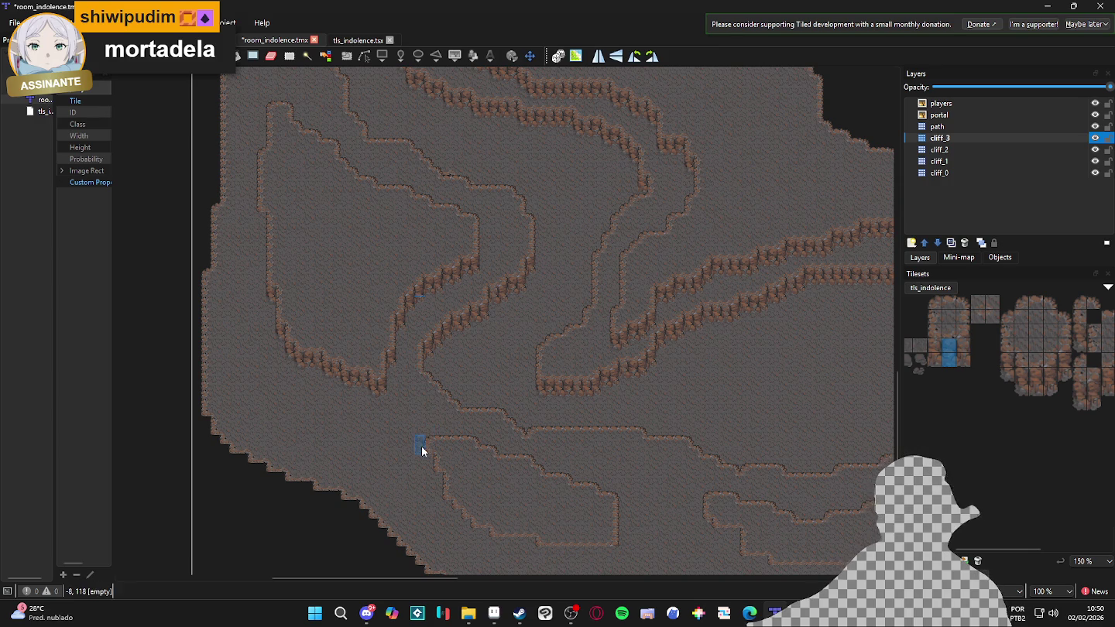
# Paint a two-tile cliff column down the inner cliff's left side and diagonal
pyautogui.scroll(-3, 423, 450)
pyautogui.hscroll(2, 423, 450)
pyautogui.moveTo(528, 388); pyautogui.dragTo(498, 395)
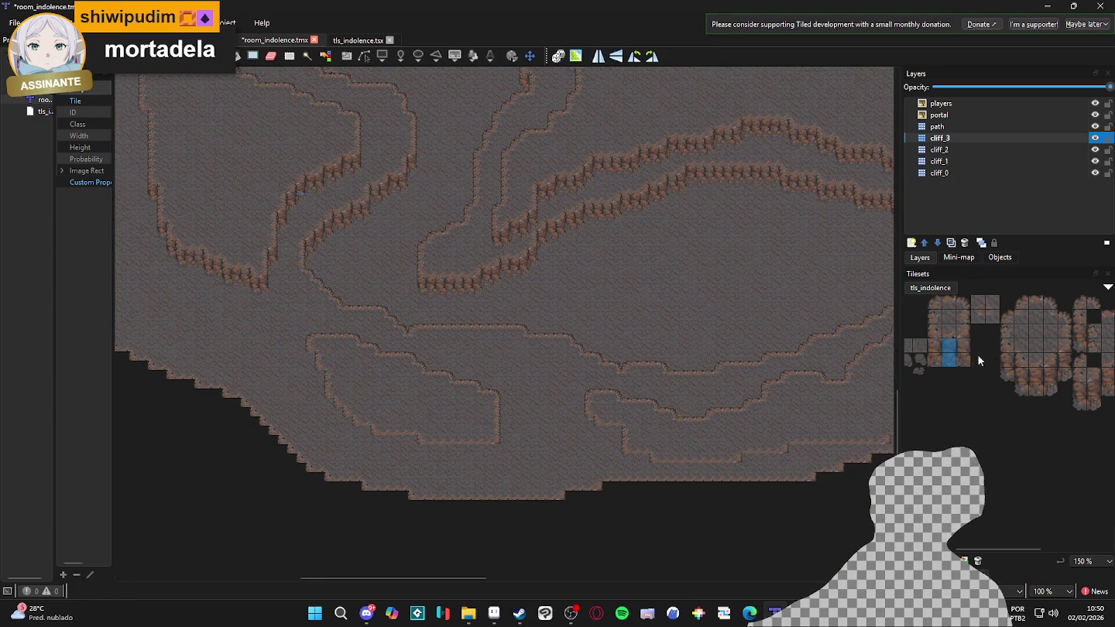
pyautogui.click(1066, 366)
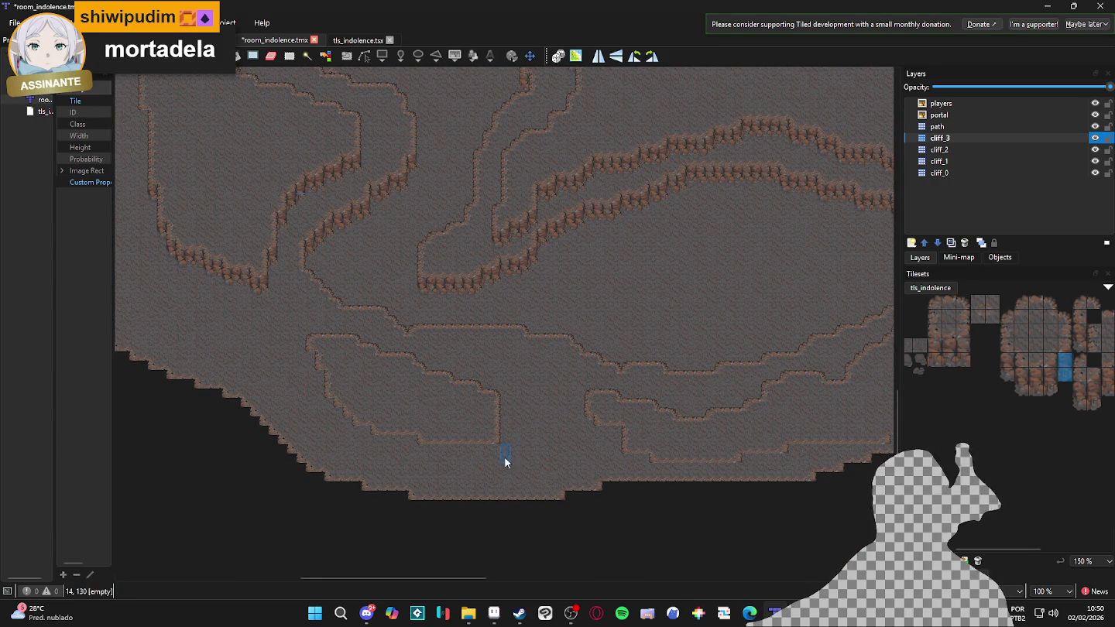
pyautogui.scroll(2, 491, 459)
pyautogui.hscroll(-3, 456, 451)
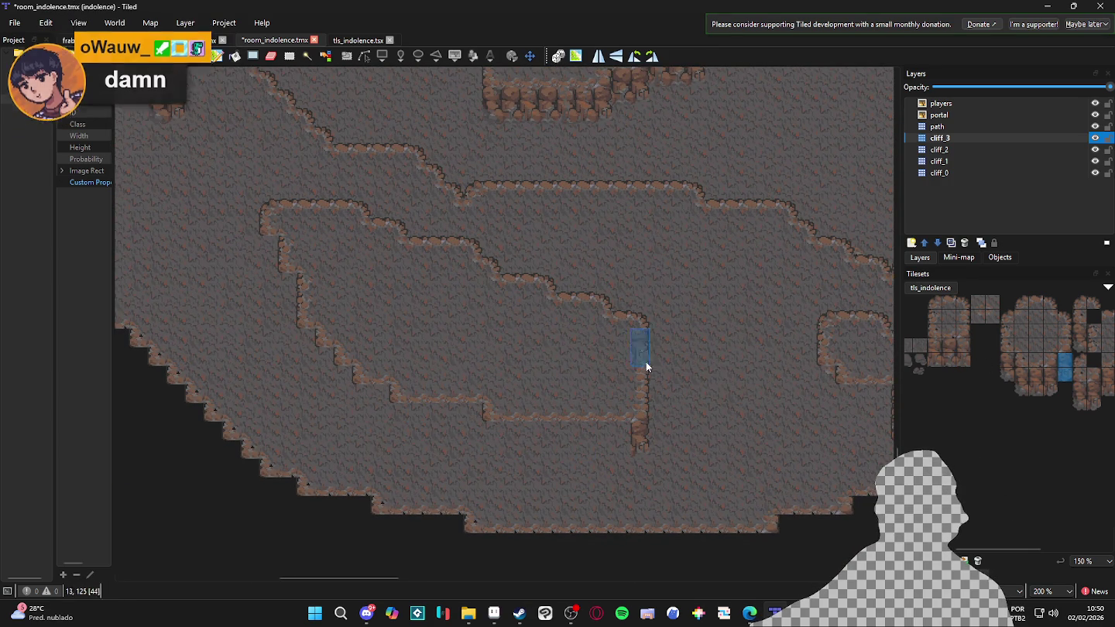
pyautogui.moveTo(1011, 361); pyautogui.dragTo(1011, 374)
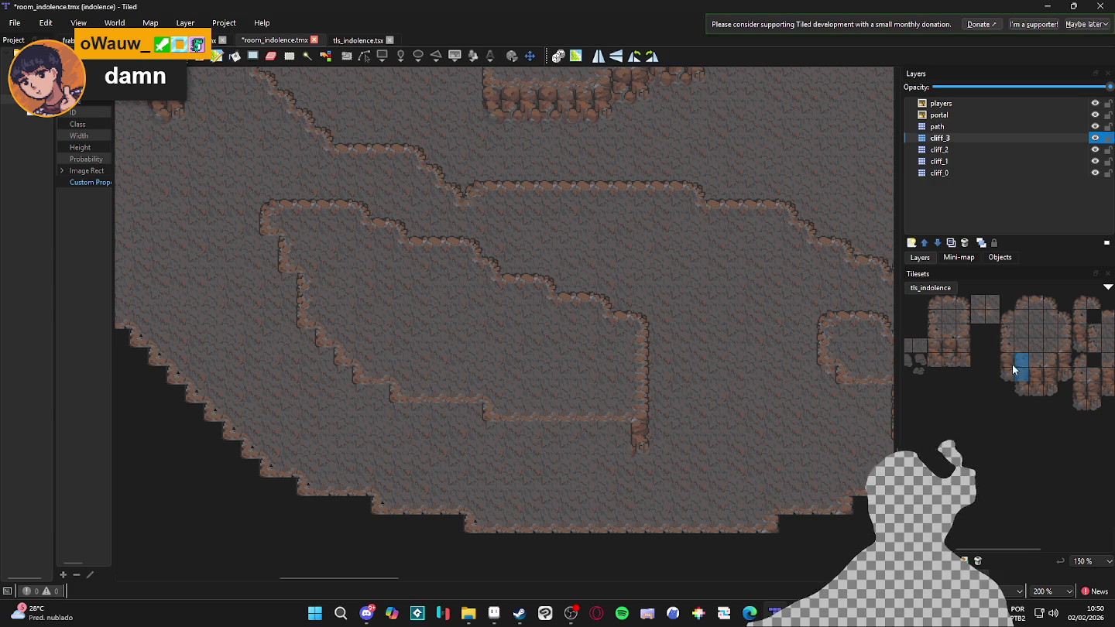
pyautogui.moveTo(262, 263); pyautogui.dragTo(281, 297)
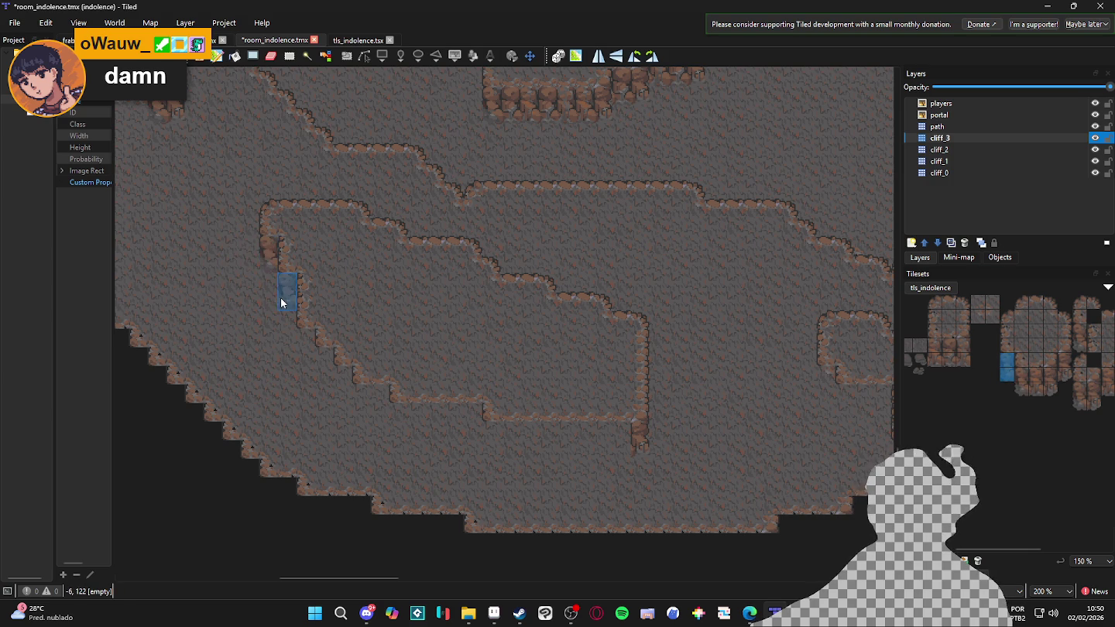
pyautogui.moveTo(308, 354)
pyautogui.mouseDown()
pyautogui.moveTo(338, 398)
pyautogui.moveTo(396, 426)
pyautogui.mouseUp()
# Stamp 3x2 cliff blocks and two-tile columns into the lower ridge gap left of centre
pyautogui.click(488, 441)
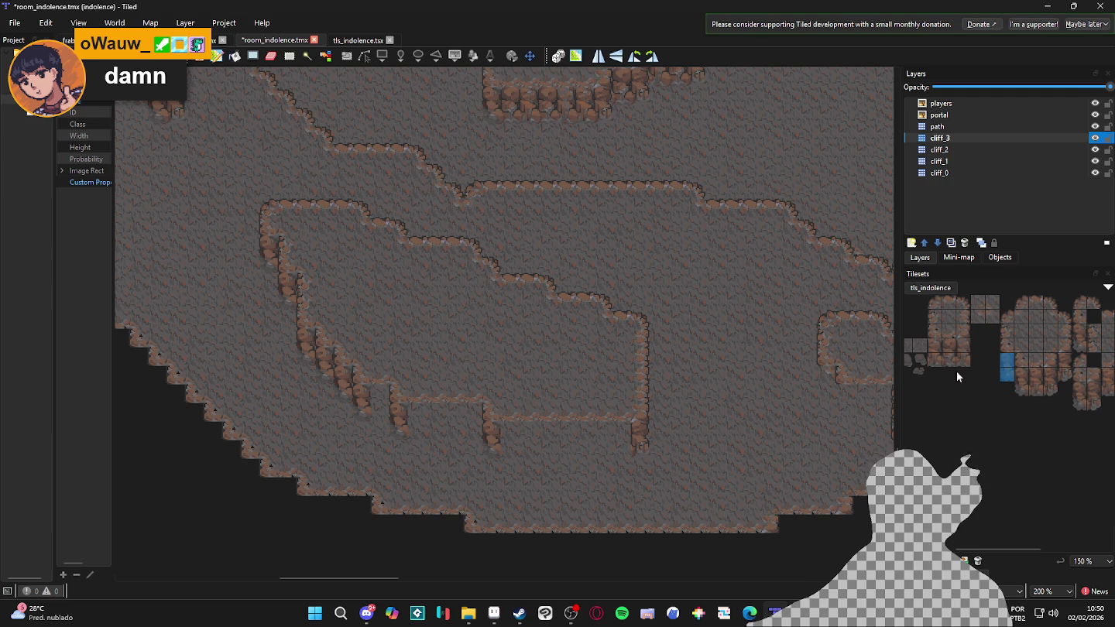
pyautogui.moveTo(935, 346); pyautogui.dragTo(964, 360)
pyautogui.click(614, 438)
pyautogui.click(595, 448)
pyautogui.click(528, 447)
pyautogui.moveTo(949, 345); pyautogui.dragTo(949, 361)
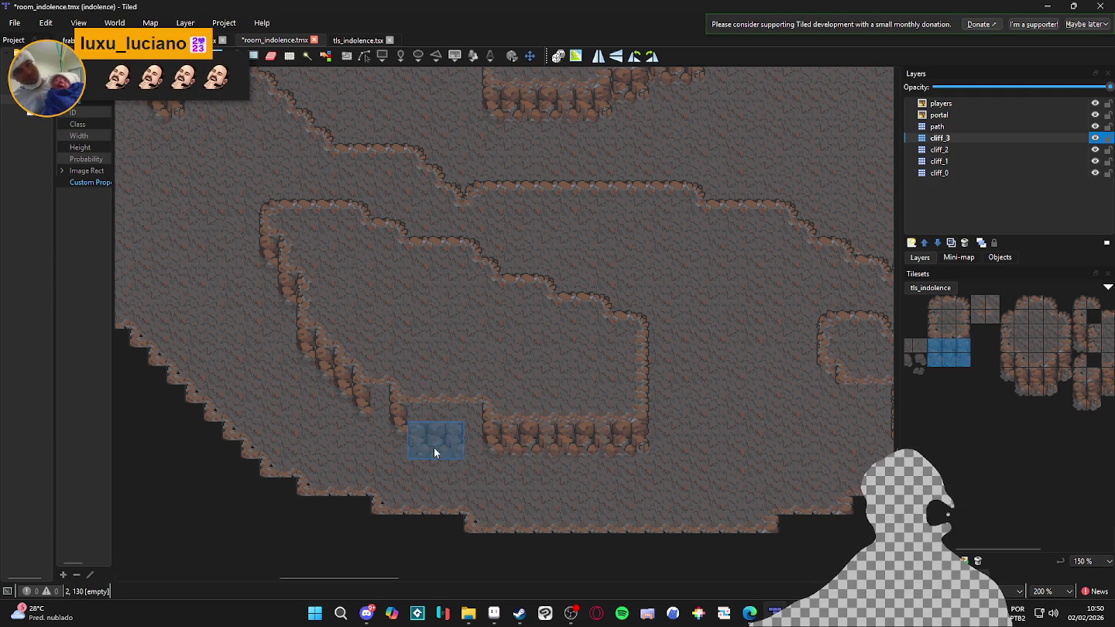
pyautogui.click(447, 430)
pyautogui.moveTo(964, 343)
pyautogui.mouseDown()
pyautogui.moveTo(936, 356)
pyautogui.moveTo(959, 362)
pyautogui.moveTo(959, 341)
pyautogui.mouseUp()
pyautogui.click(426, 423)
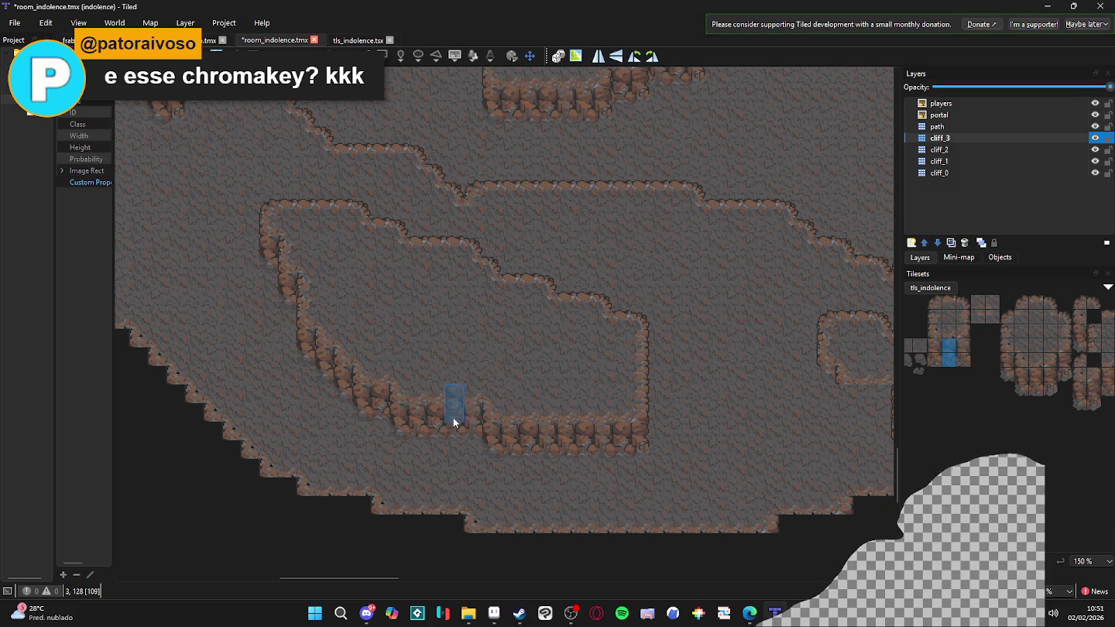
# Scroll down the map to check the closed lower cliff ridge
pyautogui.keyDown('ctrl'); pyautogui.scroll(-2, 441, 414); pyautogui.keyUp('ctrl')
# Save room_indolence.tmx and pan across the map to review the cliffs
pyautogui.hotkey('ctrl', 's')
pyautogui.moveTo(515, 456); pyautogui.dragTo(494, 473)
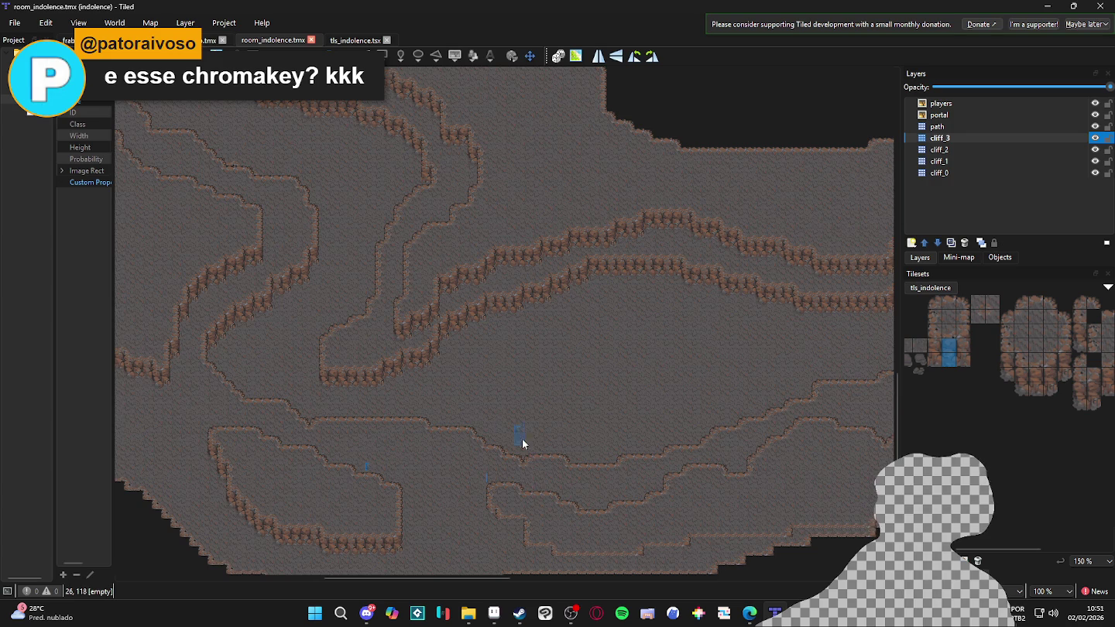
pyautogui.scroll(1, 471, 438)
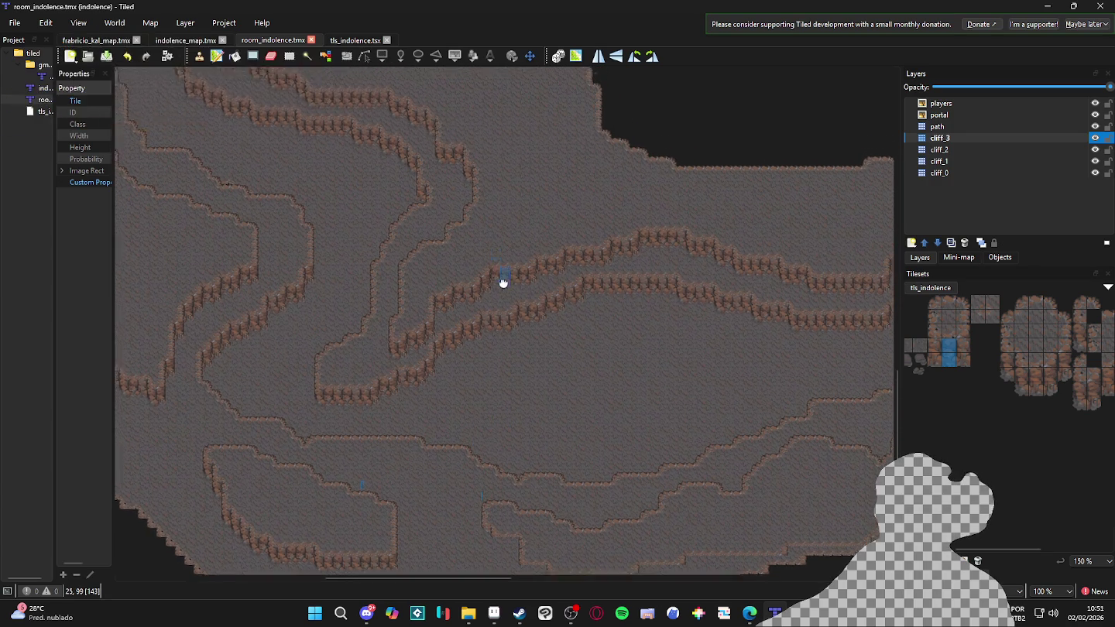
pyautogui.moveTo(499, 277); pyautogui.dragTo(623, 403)
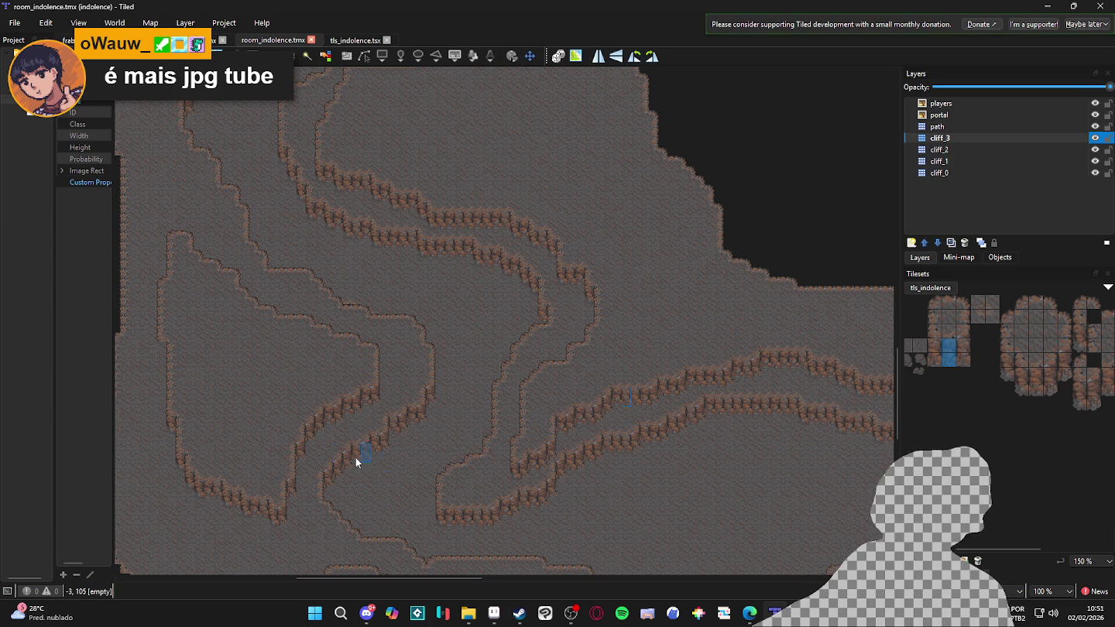
pyautogui.scroll(-2, 275, 484)
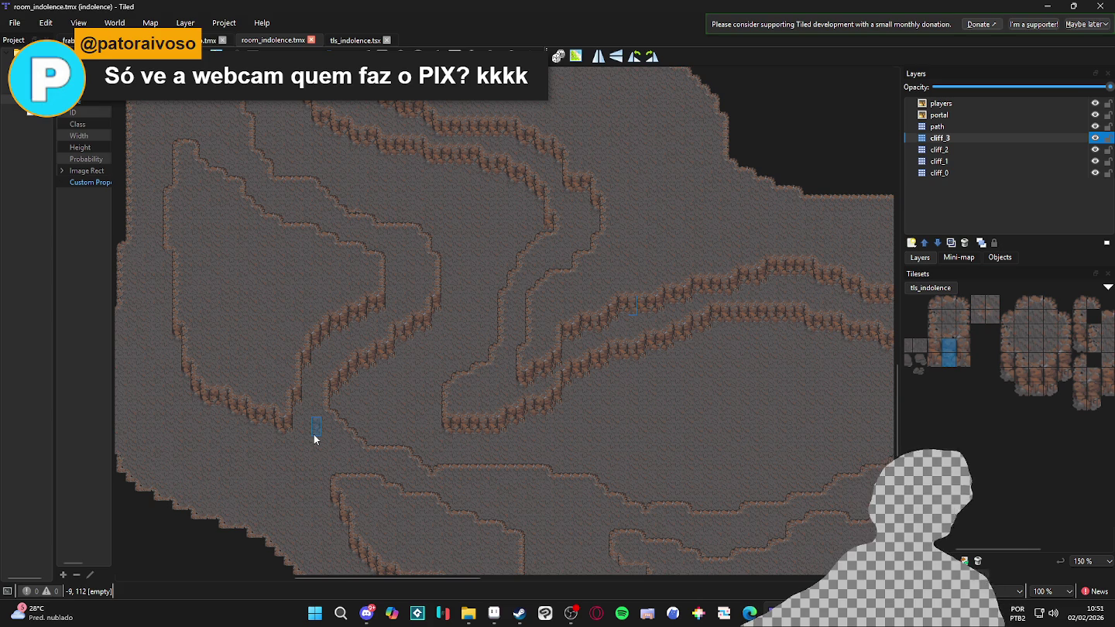
pyautogui.moveTo(359, 219)
pyautogui.mouseDown()
pyautogui.moveTo(469, 381)
pyautogui.moveTo(484, 303)
pyautogui.mouseUp()
# Select cliff_1, hide it briefly, and undo to restore its visibility
pyautogui.click(1020, 175)
pyautogui.click(1095, 162)
pyautogui.hotkey('ctrl', 'z')
# Show the tls_indolence terrain sets, including mud_path and darker_path
pyautogui.scroll(5, 480, 323)
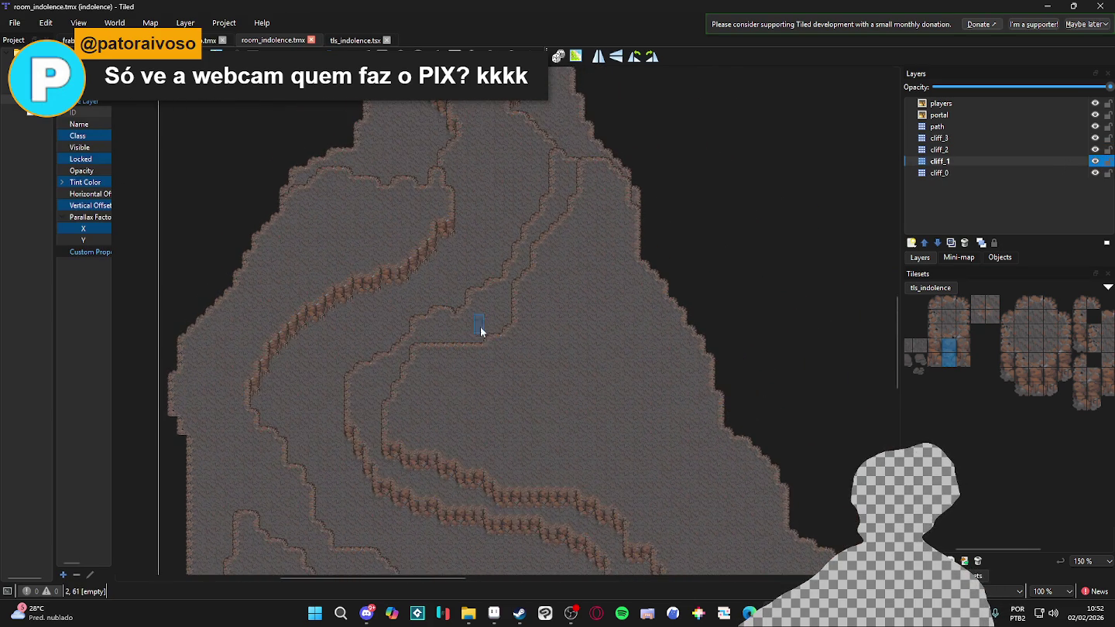
pyautogui.scroll(2, 526, 198)
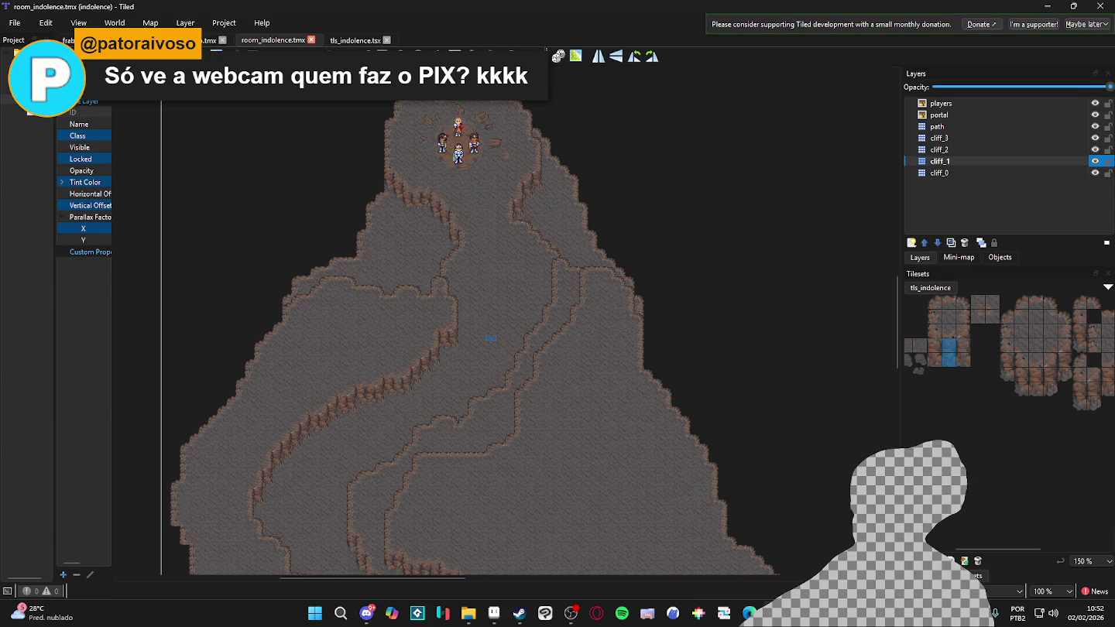
pyautogui.click(929, 575)
pyautogui.click(972, 575)
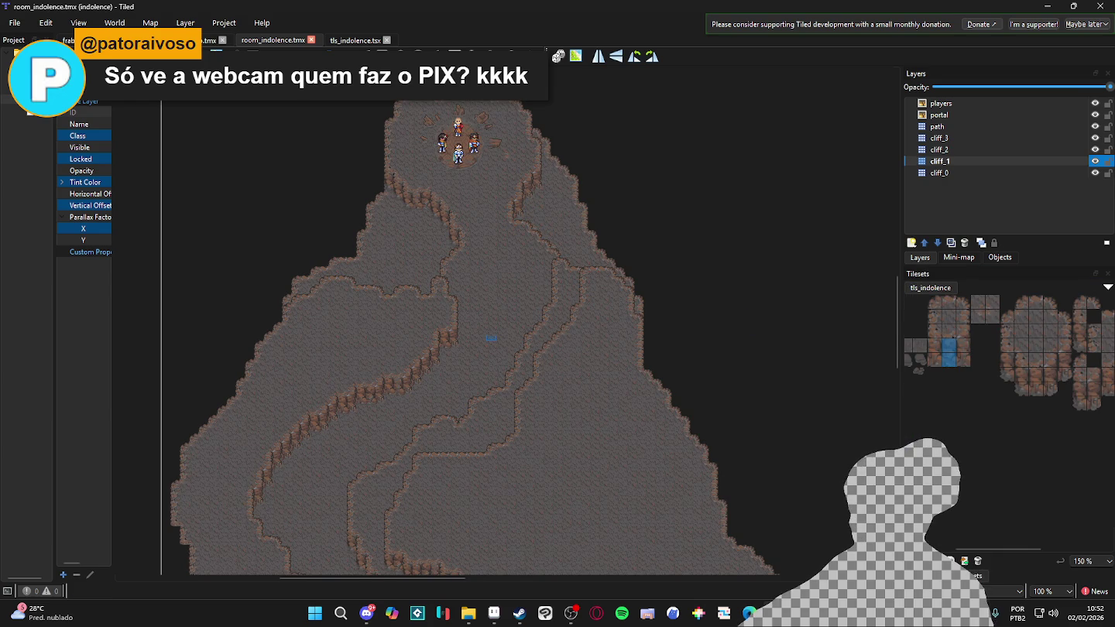
pyautogui.click(929, 575)
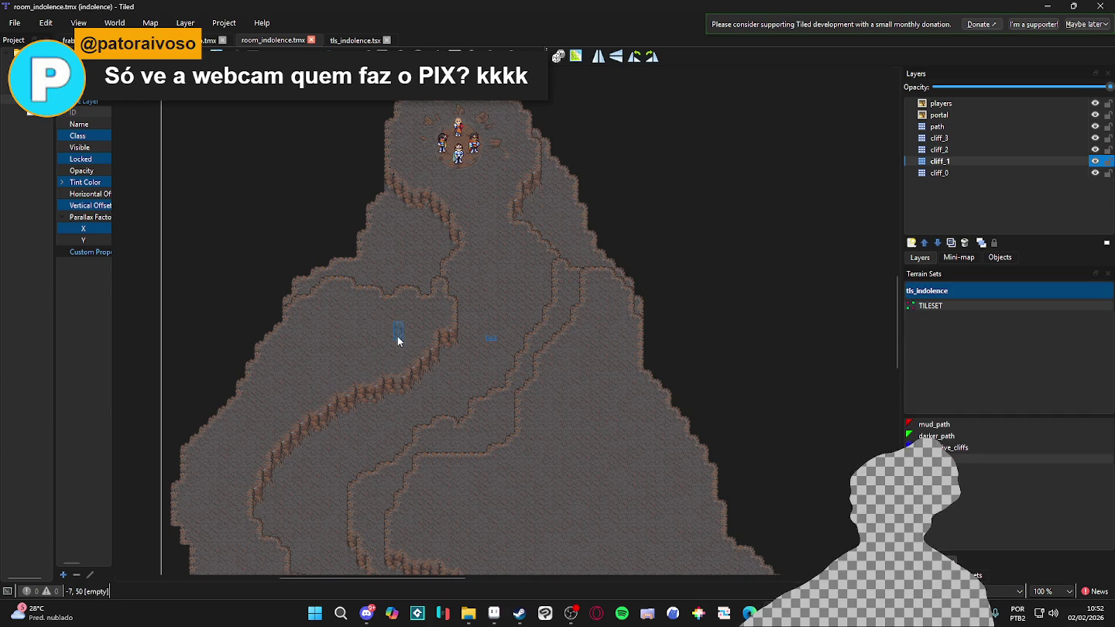
pyautogui.keyDown('ctrl'); pyautogui.scroll(1, 505, 231); pyautogui.keyUp('ctrl')
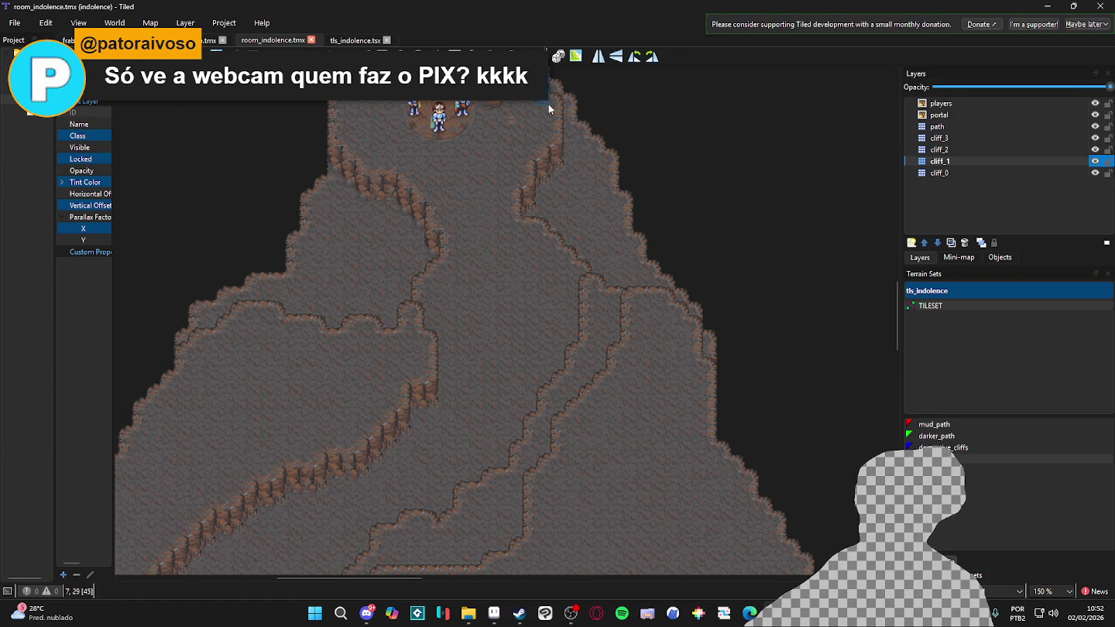
pyautogui.scroll(1, 500, 271)
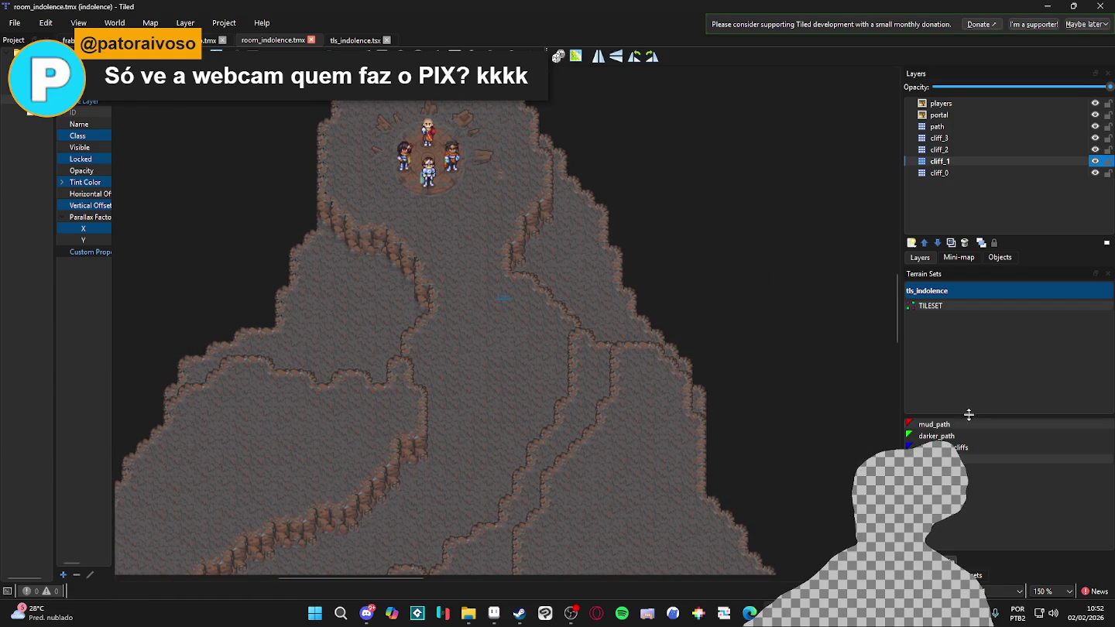
pyautogui.click(938, 435)
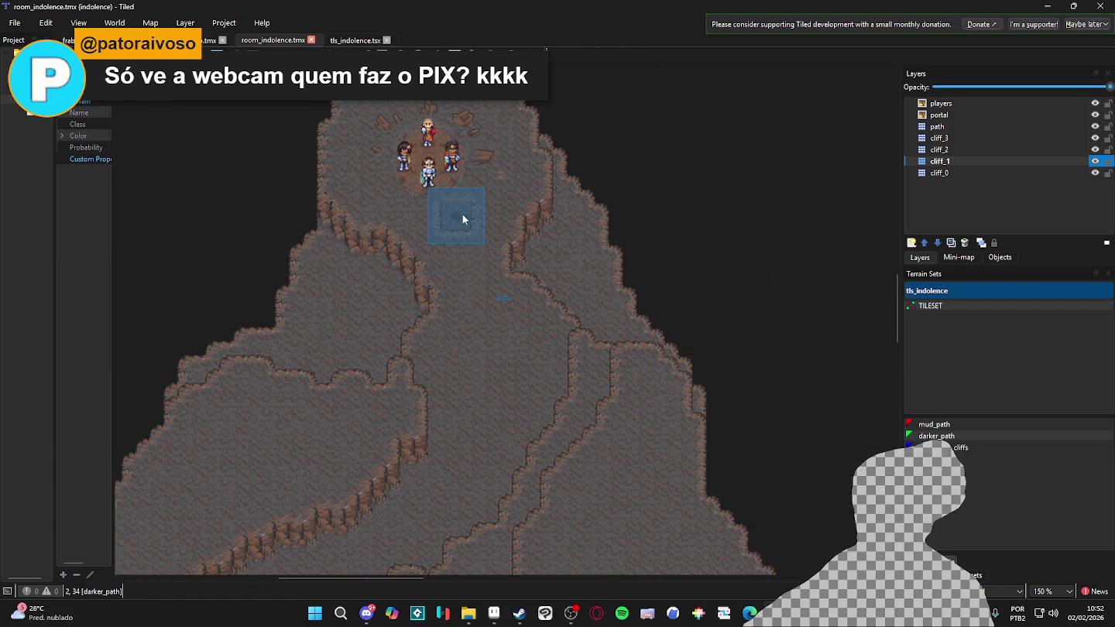
pyautogui.click(941, 448)
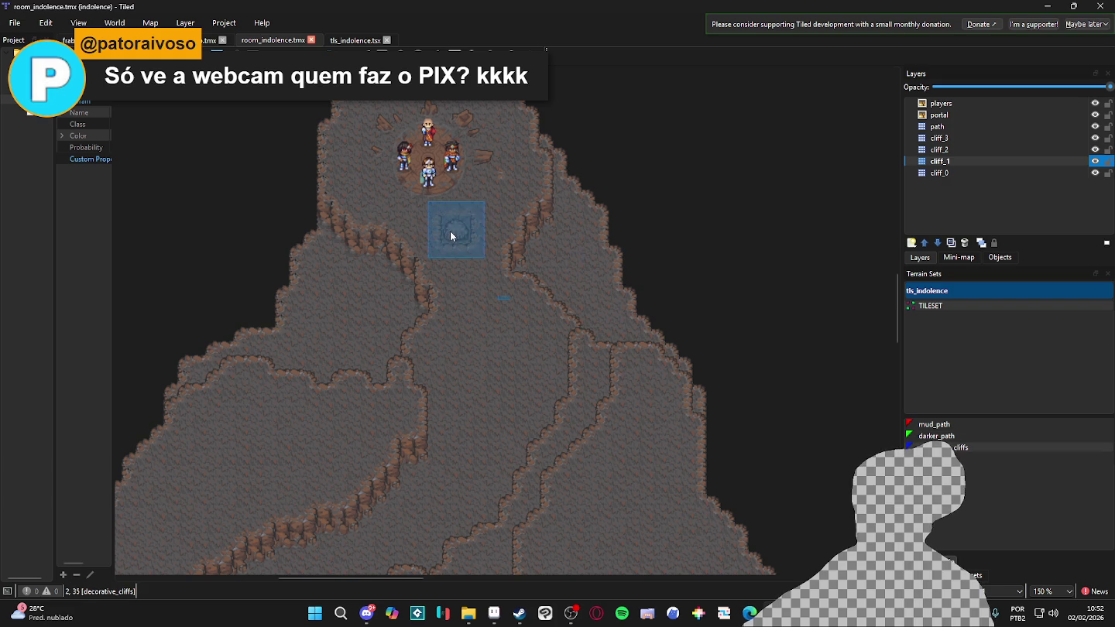
pyautogui.click(941, 459)
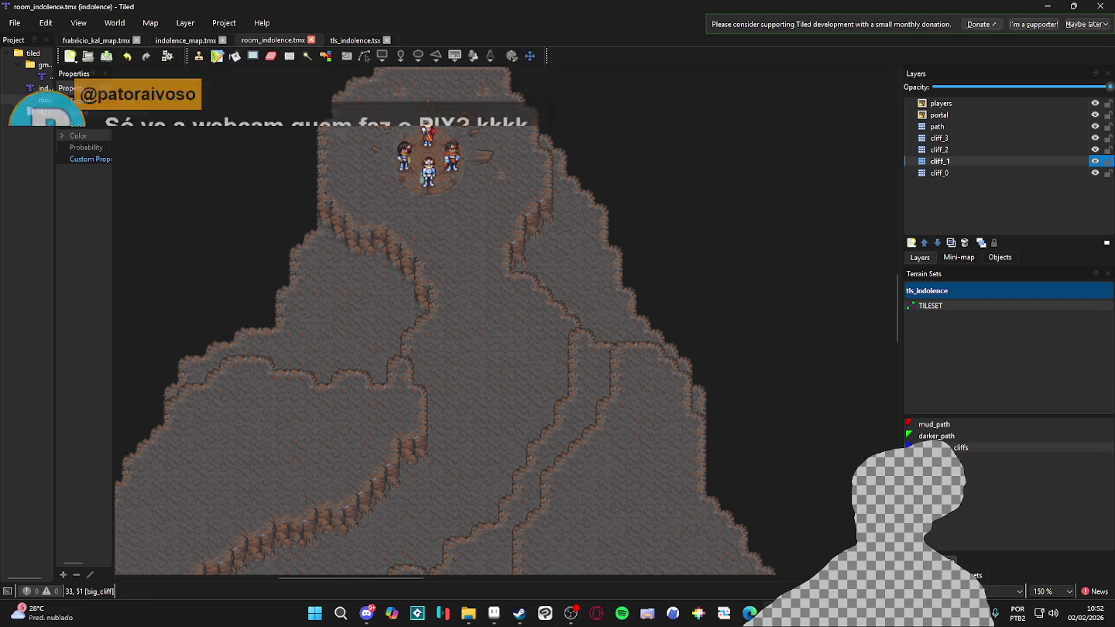
pyautogui.click(940, 448)
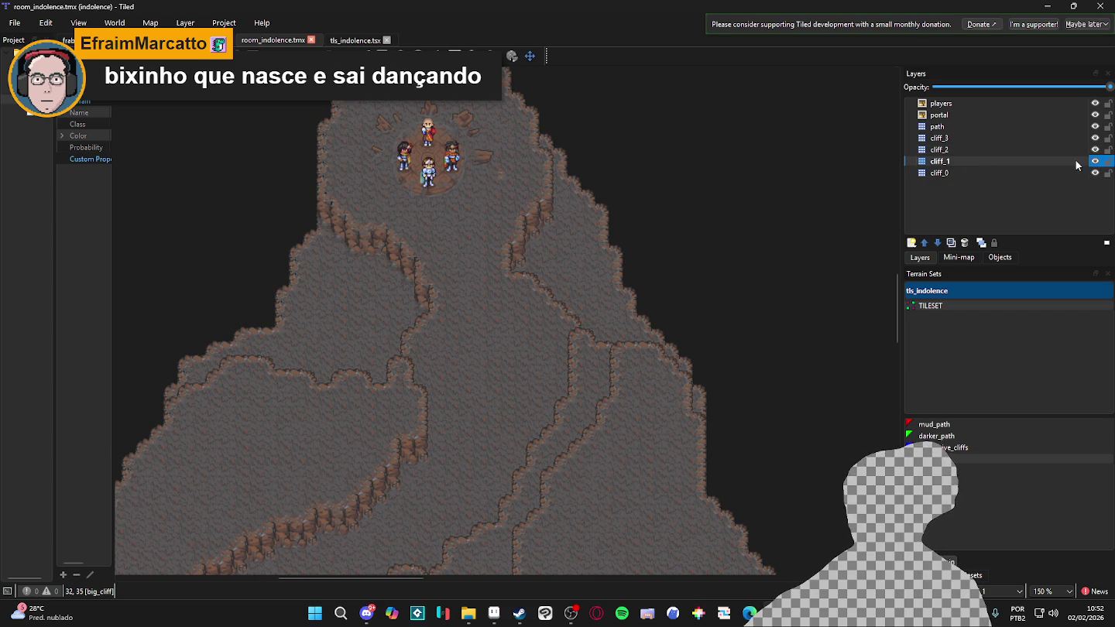
# Add a new tile layer above cliff_1 named cliff_1_decoration
pyautogui.click(912, 242)
pyautogui.click(926, 256)
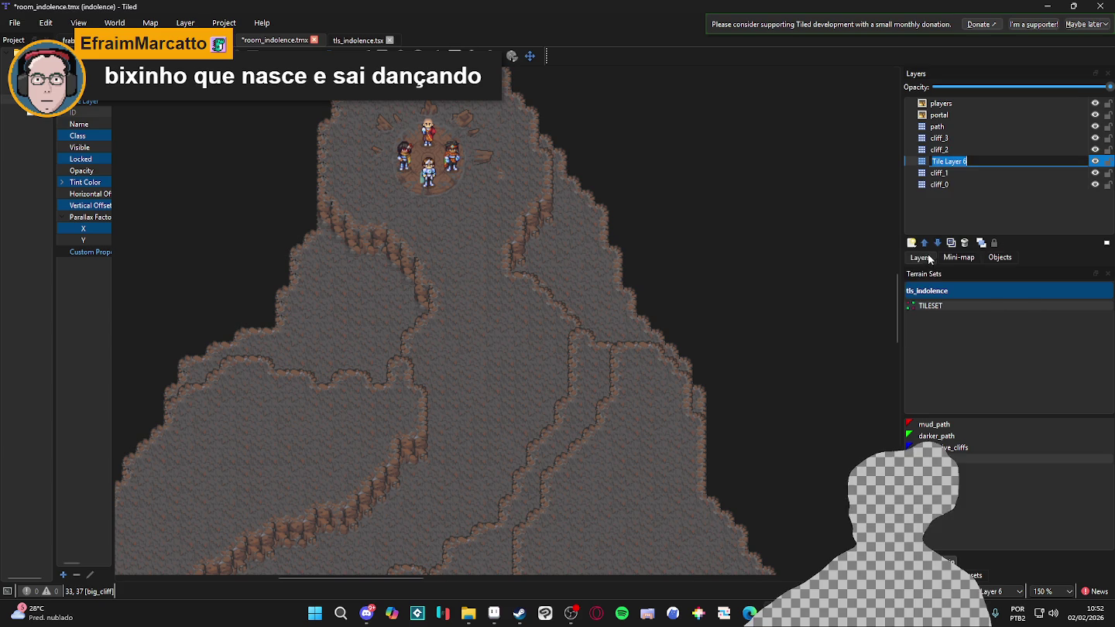
pyautogui.write('cliff_')
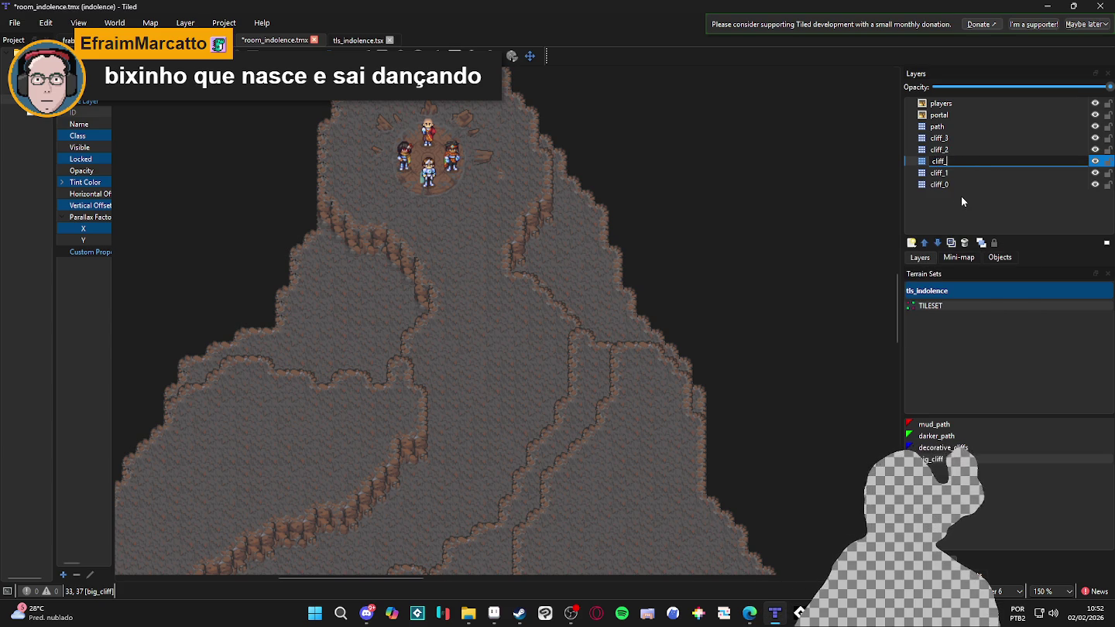
pyautogui.write('1_decoration')
pyautogui.press('Return')
# Rename the cliff_1_decoration layer to path_1
pyautogui.doubleClick(973, 158)
pyautogui.moveTo(994, 160); pyautogui.dragTo(952, 160)
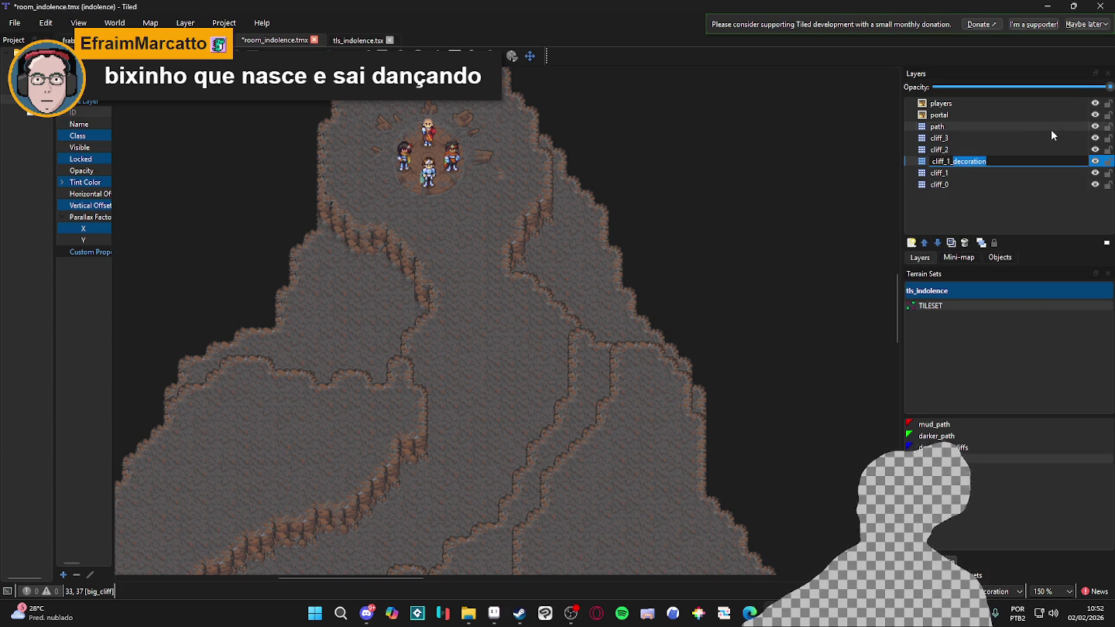
pyautogui.press('BackSpace')
pyautogui.press('BackSpace')
pyautogui.press('BackSpace')
pyautogui.write('path_1')
pyautogui.press('Return')
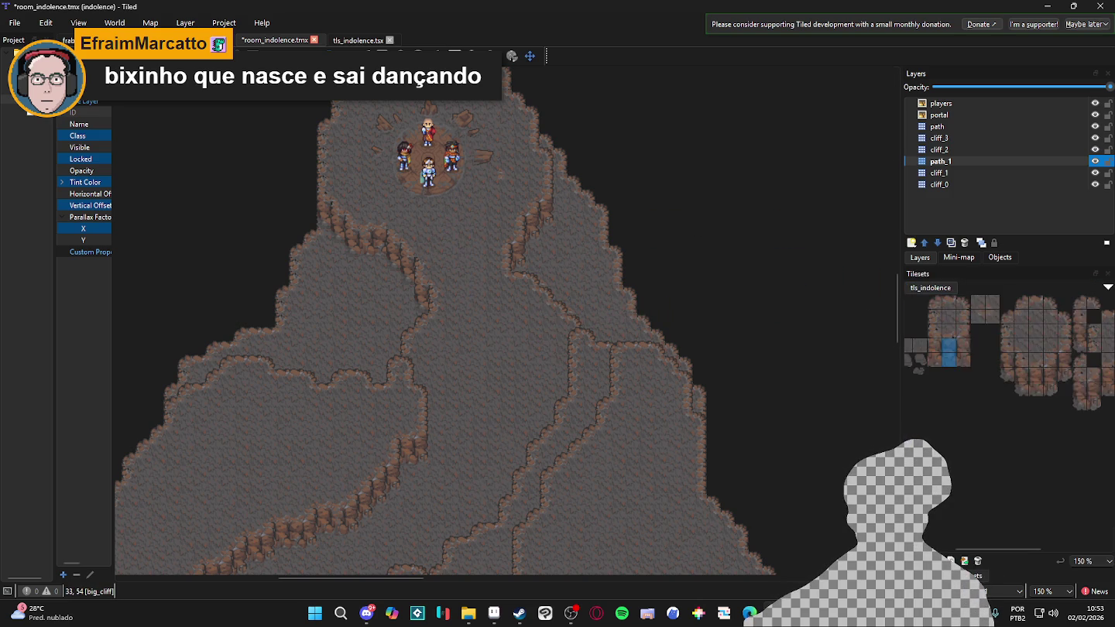
# Return to the tile palette and try single, 2x2 and 2x3 tile selections
pyautogui.click(933, 574)
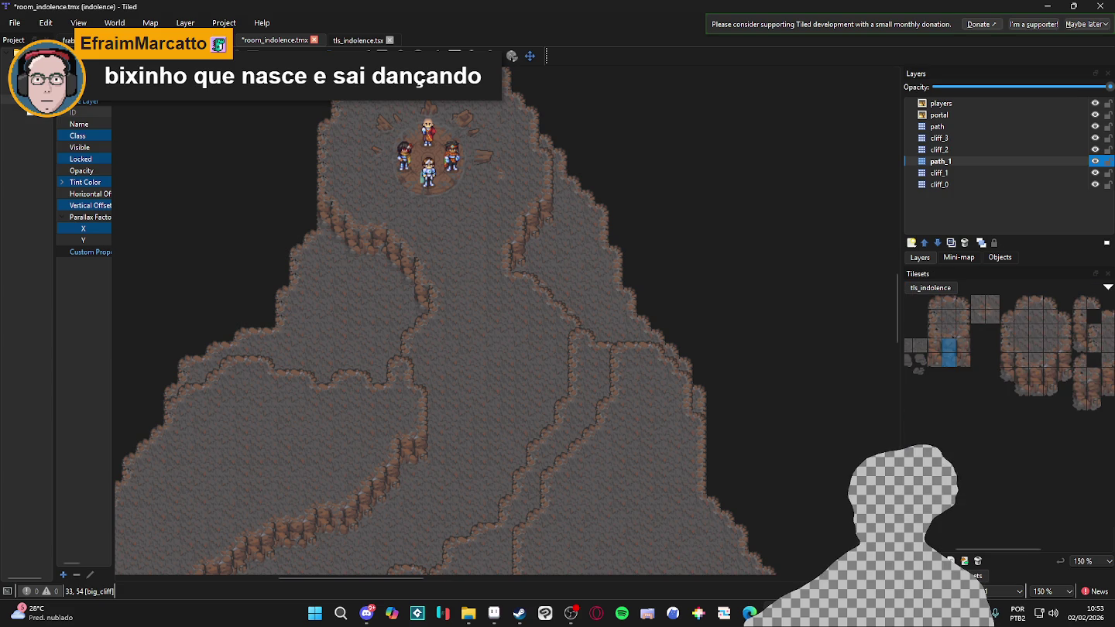
pyautogui.click(981, 391)
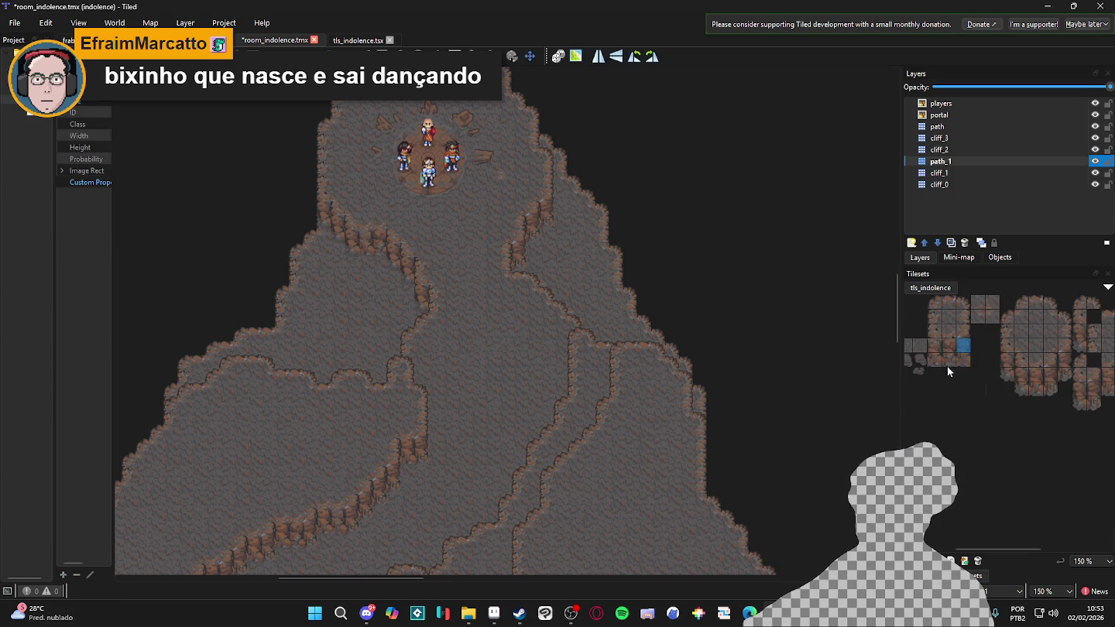
pyautogui.moveTo(929, 351); pyautogui.dragTo(954, 361)
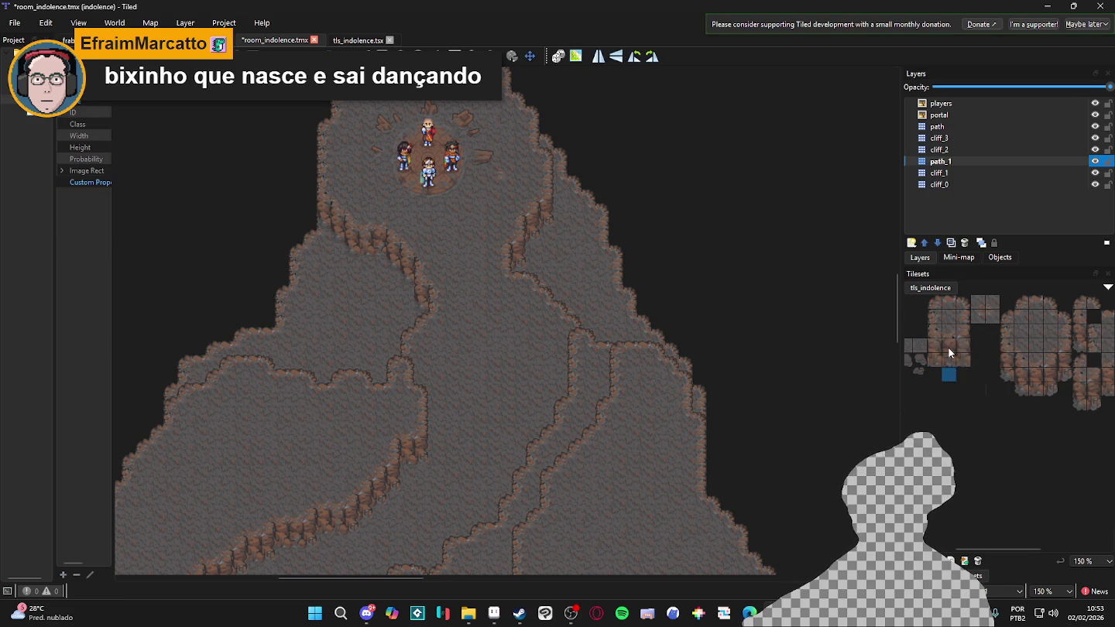
pyautogui.click(963, 404)
pyautogui.moveTo(951, 365)
pyautogui.mouseDown()
pyautogui.moveTo(951, 348)
pyautogui.moveTo(961, 359)
pyautogui.moveTo(923, 343)
pyautogui.mouseUp()
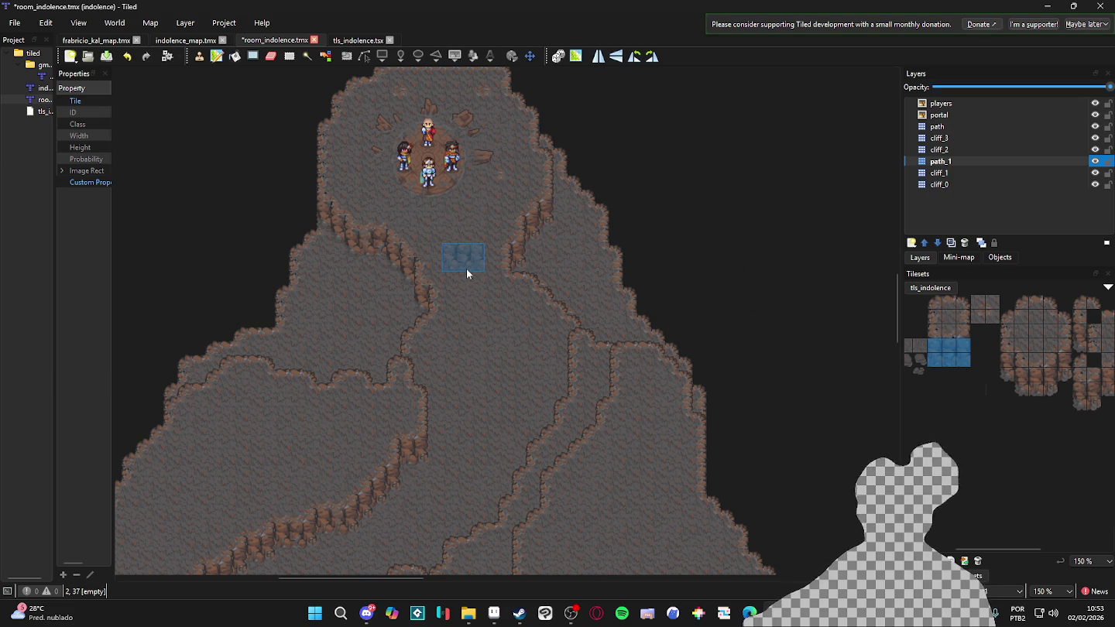
# Select two stacked tiles, then switch to the Terrain Brush with T
pyautogui.click(962, 346)
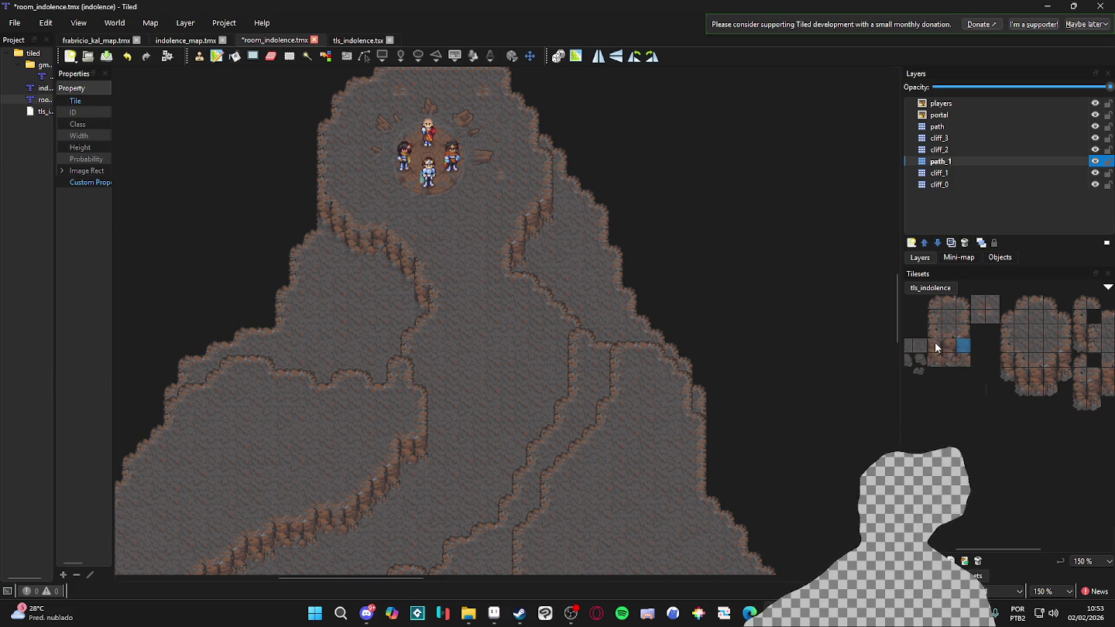
pyautogui.click(952, 345)
pyautogui.moveTo(952, 345); pyautogui.dragTo(950, 363)
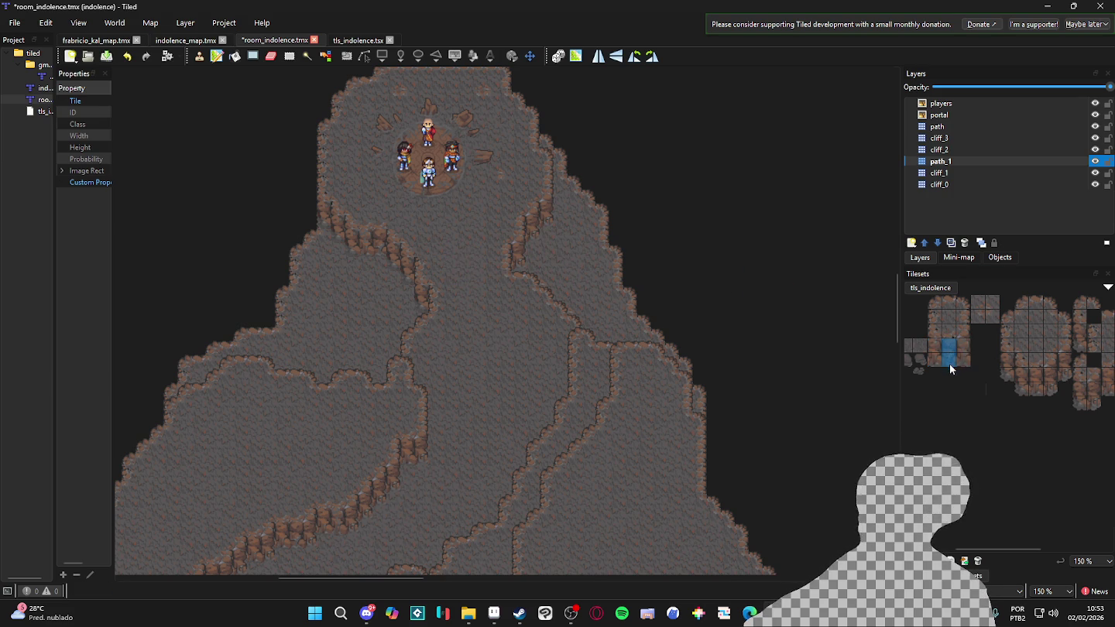
pyautogui.click(957, 341)
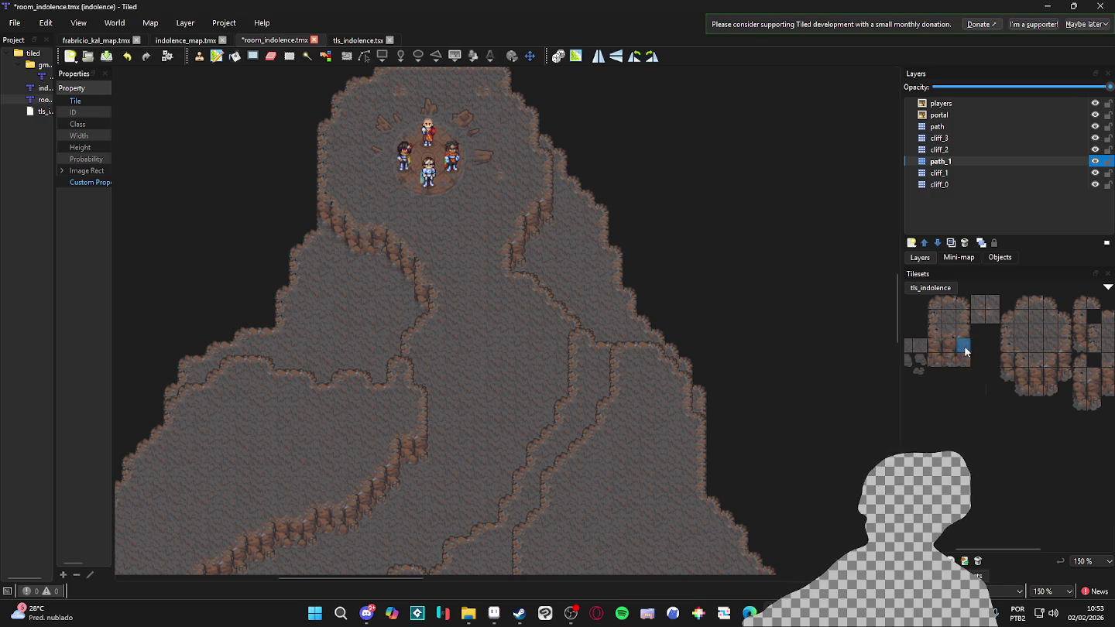
pyautogui.moveTo(964, 352); pyautogui.dragTo(962, 362)
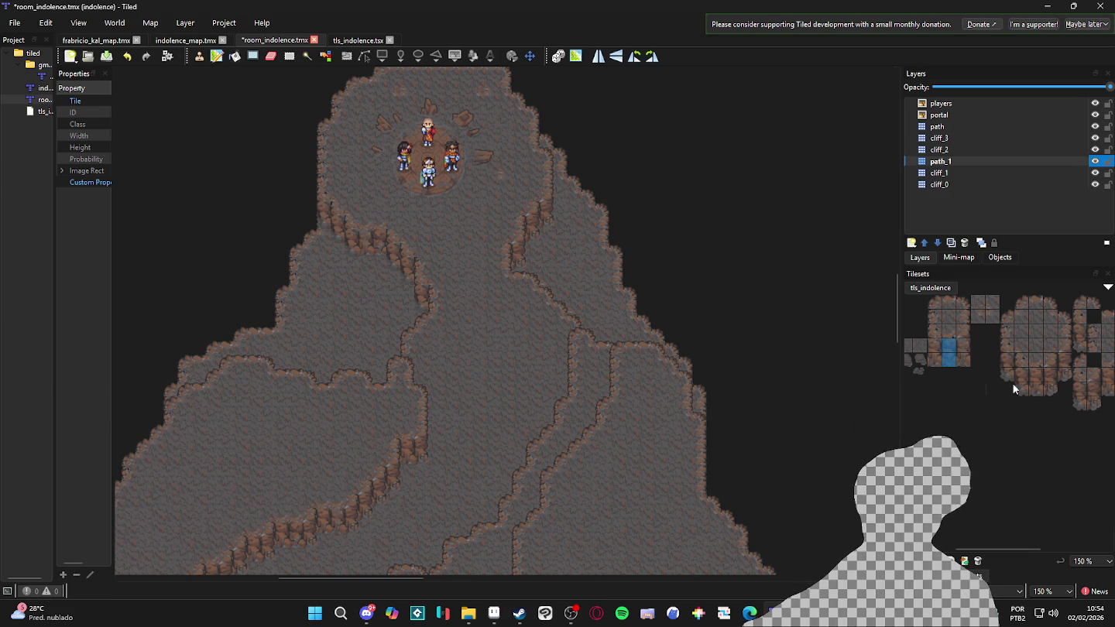
pyautogui.press('t')
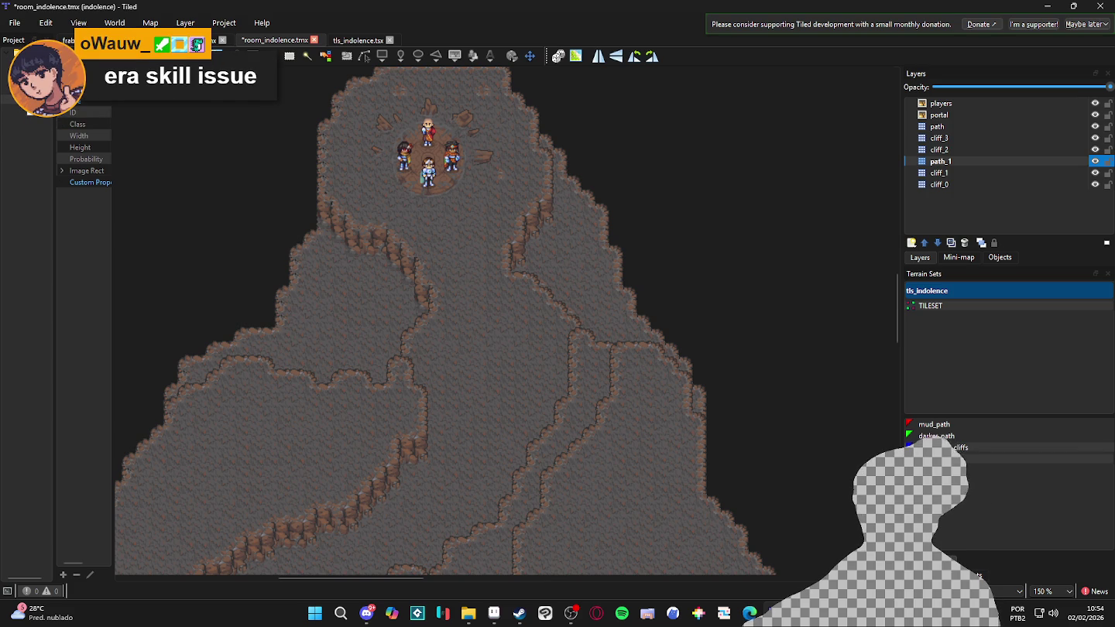
# Make path_1 active, choose mud_path, and start a mud trail below the players' clearing
pyautogui.click(953, 461)
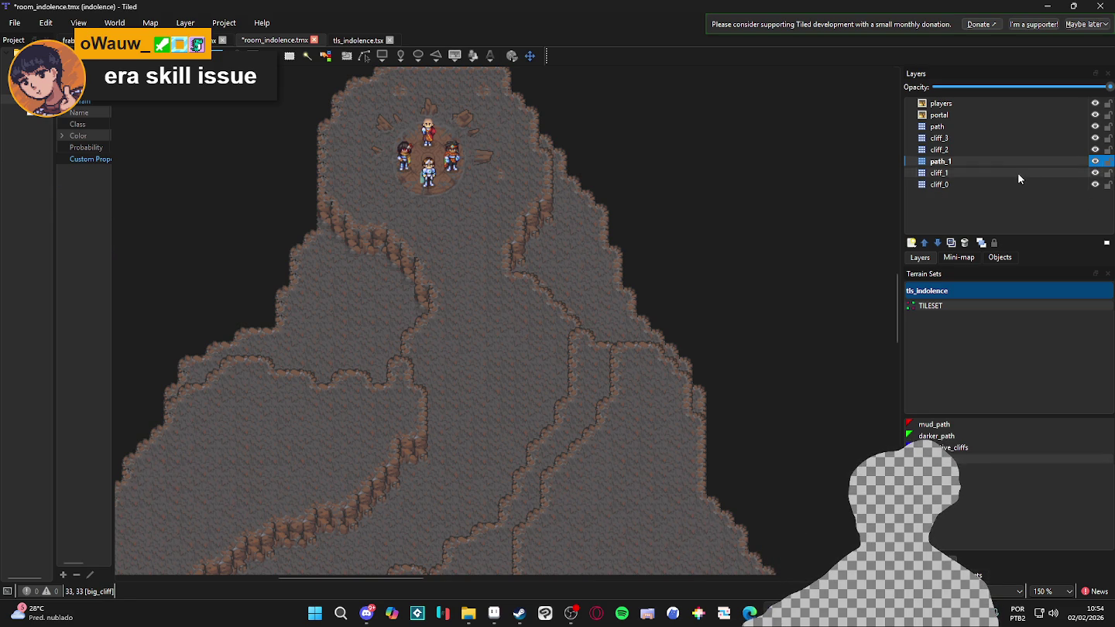
pyautogui.click(1001, 161)
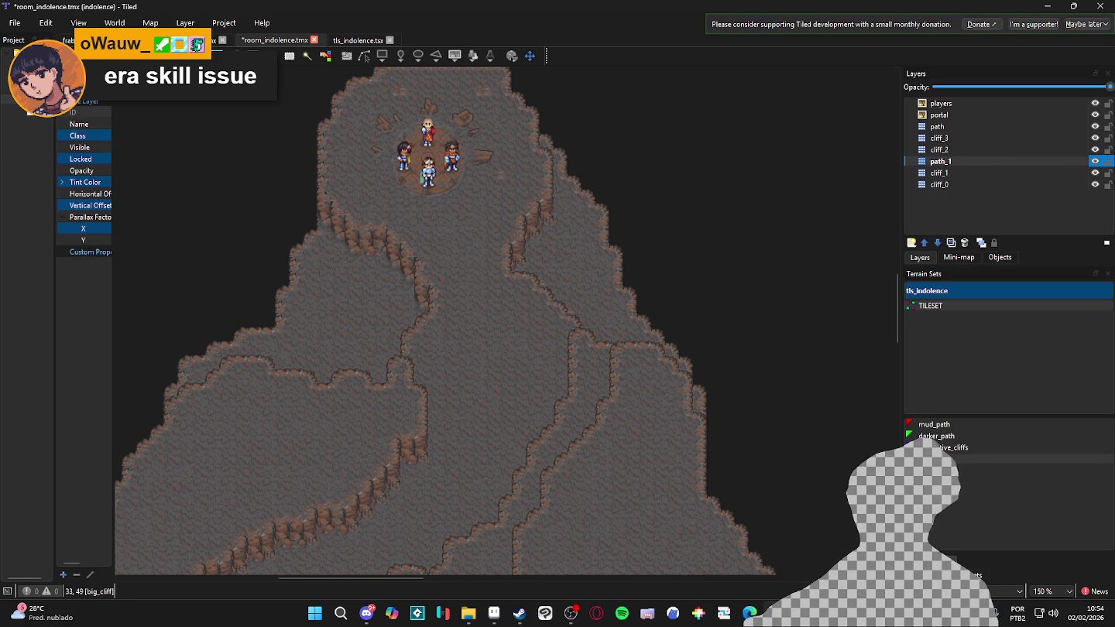
pyautogui.click(953, 457)
pyautogui.click(960, 425)
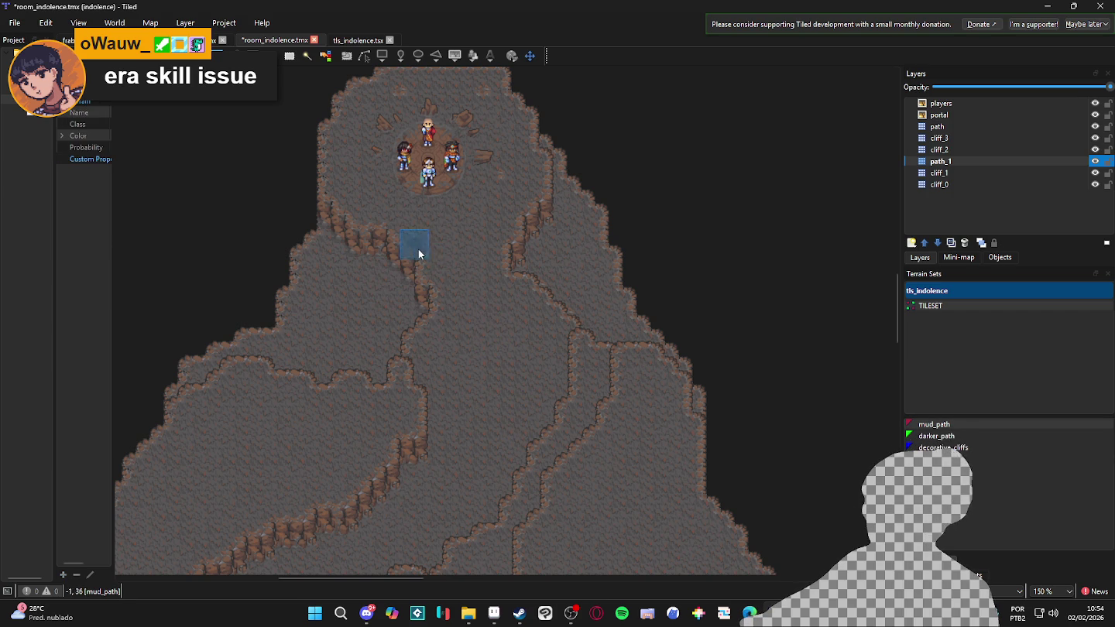
pyautogui.moveTo(464, 282)
pyautogui.mouseDown()
pyautogui.moveTo(495, 316)
pyautogui.moveTo(484, 328)
pyautogui.moveTo(521, 330)
pyautogui.moveTo(531, 349)
pyautogui.moveTo(478, 340)
pyautogui.moveTo(512, 361)
pyautogui.moveTo(463, 352)
pyautogui.moveTo(534, 309)
pyautogui.moveTo(546, 316)
pyautogui.moveTo(510, 365)
pyautogui.moveTo(535, 314)
pyautogui.moveTo(578, 302)
pyautogui.moveTo(563, 315)
pyautogui.mouseUp()
# Paint mud_path patches down the valley floor, filling gaps and extending the trail lower
pyautogui.moveTo(478, 373)
pyautogui.mouseDown()
pyautogui.moveTo(495, 364)
pyautogui.moveTo(505, 380)
pyautogui.moveTo(484, 386)
pyautogui.moveTo(526, 371)
pyautogui.mouseUp()
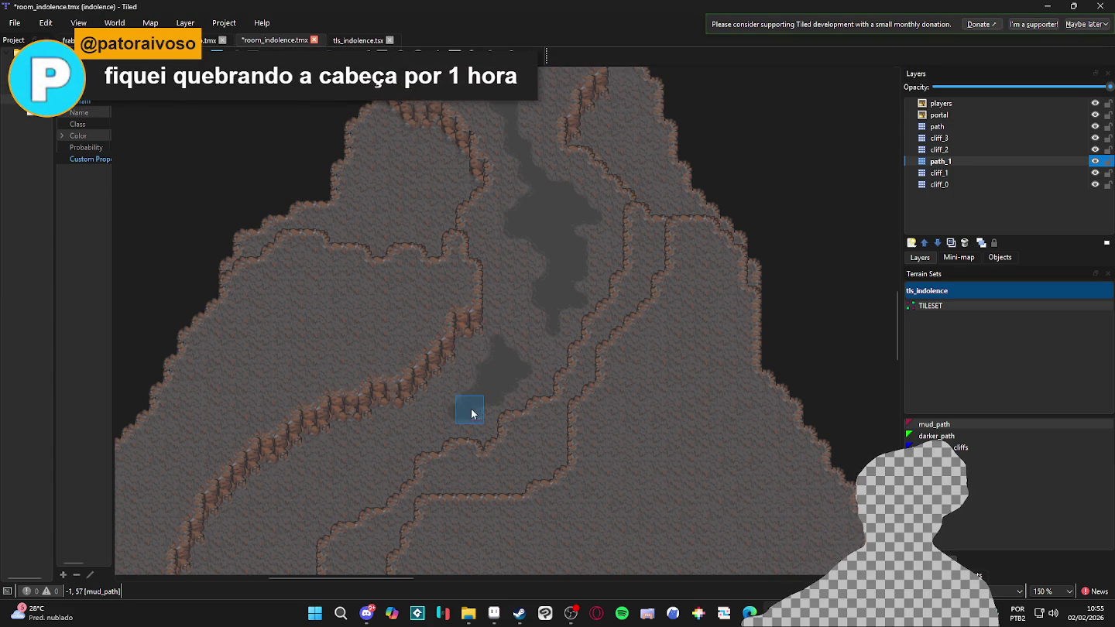
pyautogui.scroll(-2, 464, 388)
pyautogui.hscroll(-2, 465, 386)
pyautogui.moveTo(453, 386)
pyautogui.mouseDown()
pyautogui.moveTo(299, 465)
pyautogui.moveTo(314, 481)
pyautogui.moveTo(368, 440)
pyautogui.moveTo(387, 409)
pyautogui.moveTo(391, 419)
pyautogui.moveTo(349, 455)
pyautogui.moveTo(387, 429)
pyautogui.moveTo(366, 432)
pyautogui.moveTo(399, 441)
pyautogui.moveTo(403, 484)
pyautogui.moveTo(379, 386)
pyautogui.mouseUp()
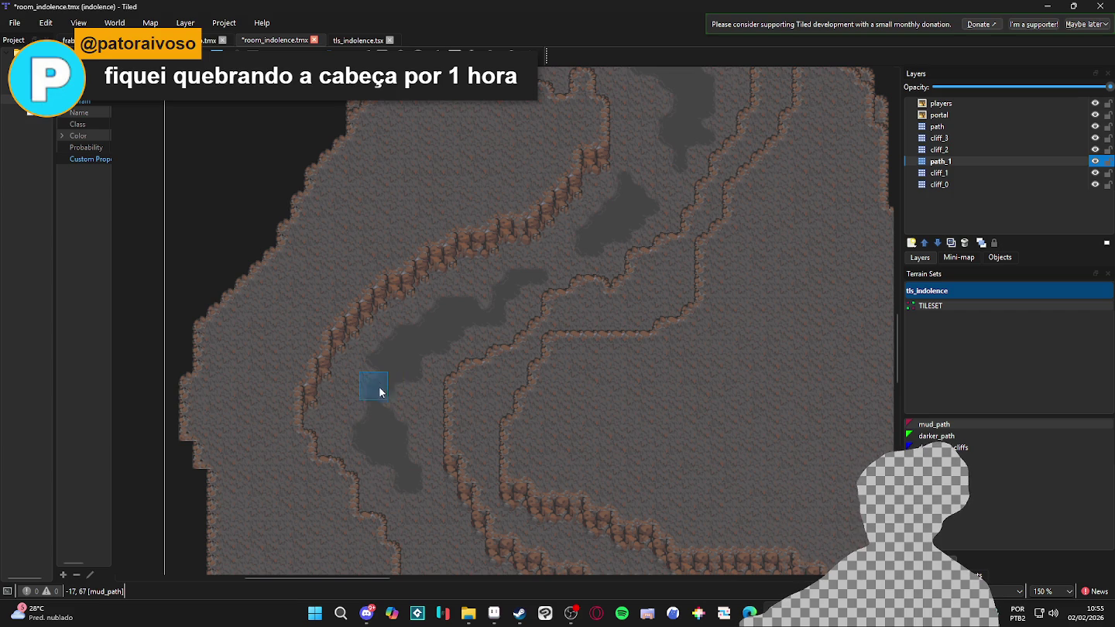
pyautogui.moveTo(374, 454); pyautogui.dragTo(381, 380)
pyautogui.moveTo(404, 465)
pyautogui.mouseDown()
pyautogui.moveTo(419, 467)
pyautogui.moveTo(440, 533)
pyautogui.moveTo(422, 436)
pyautogui.moveTo(512, 450)
pyautogui.mouseUp()
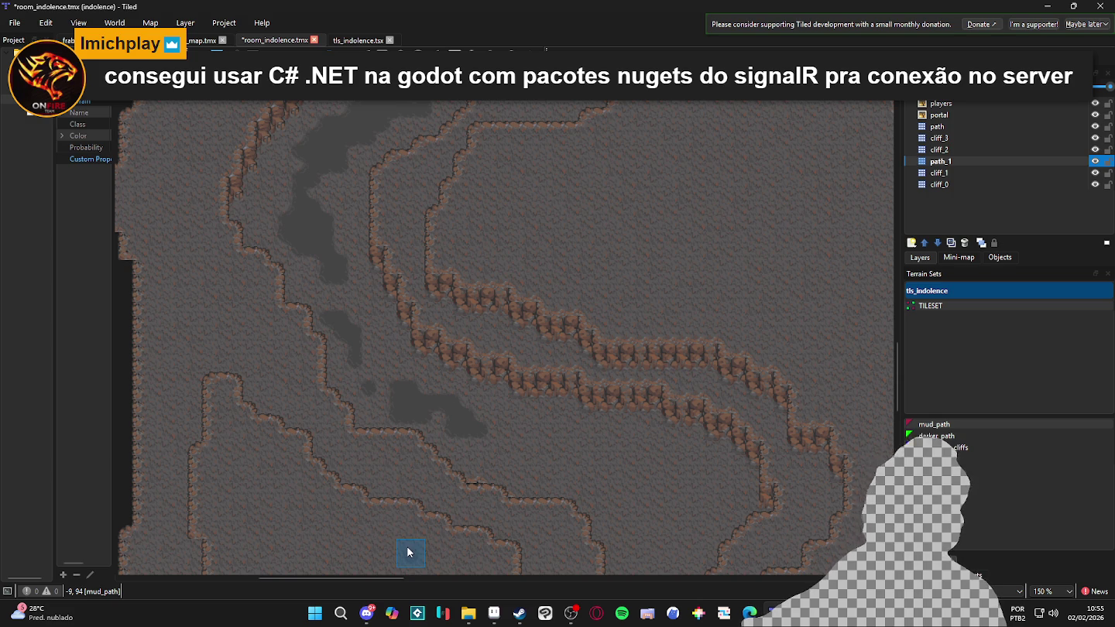
pyautogui.click(503, 443)
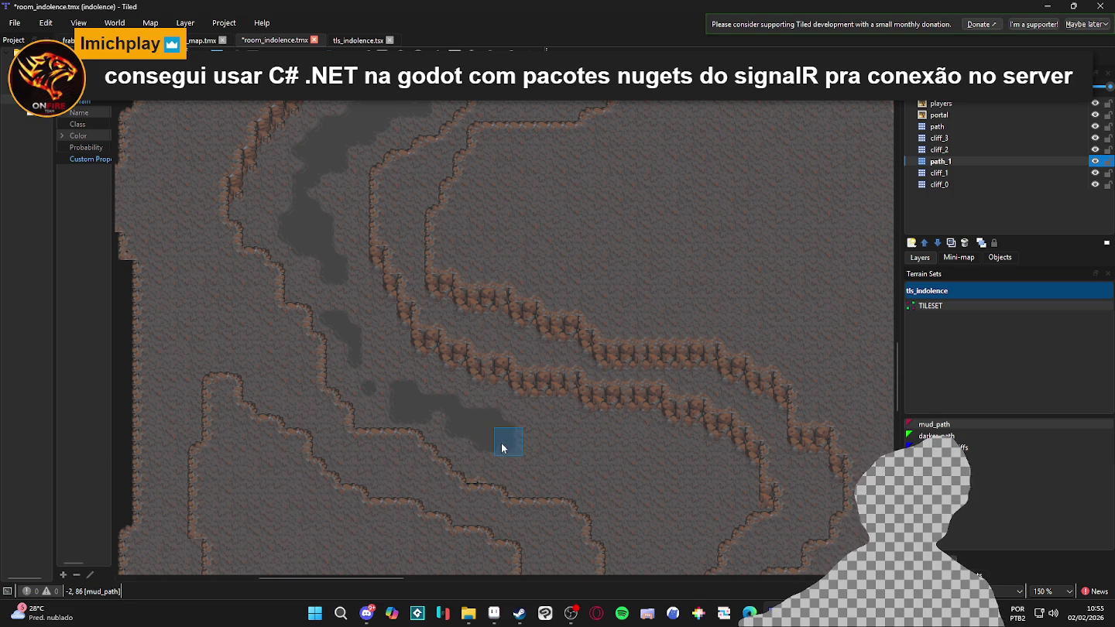
# Extend the mud patch rightward and join it to the existing patch, continuing downward
pyautogui.moveTo(491, 460)
pyautogui.mouseDown()
pyautogui.moveTo(467, 442)
pyautogui.moveTo(533, 449)
pyautogui.moveTo(528, 432)
pyautogui.mouseUp()
pyautogui.moveTo(591, 458)
pyautogui.mouseDown()
pyautogui.moveTo(577, 456)
pyautogui.moveTo(599, 468)
pyautogui.moveTo(610, 498)
pyautogui.moveTo(606, 478)
pyautogui.mouseUp()
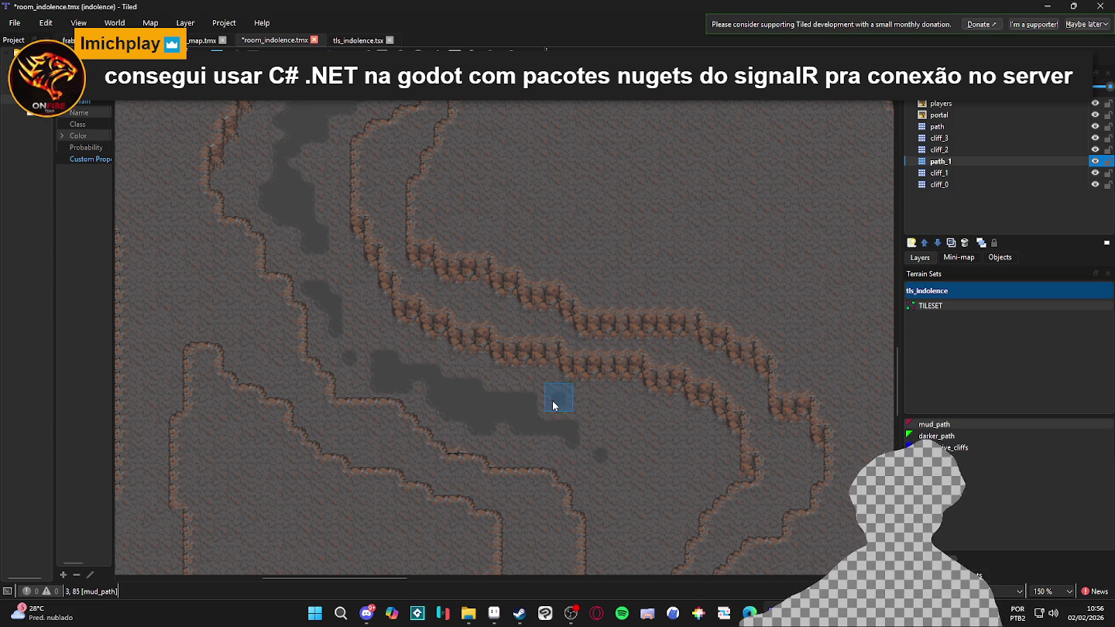
pyautogui.scroll(-2, 673, 499)
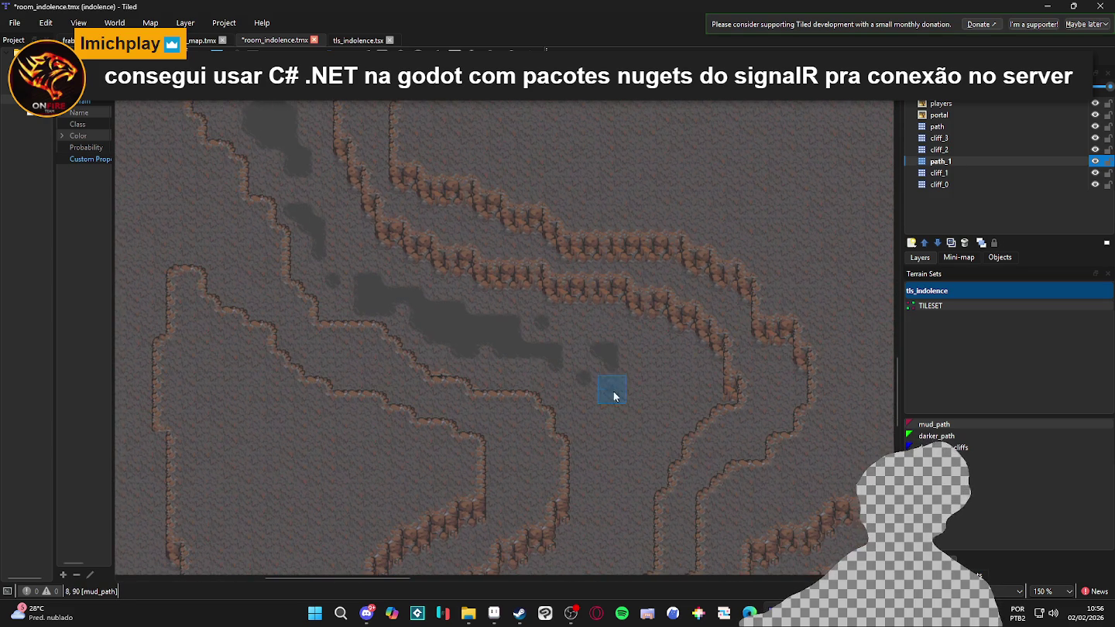
pyautogui.scroll(-2, 630, 386)
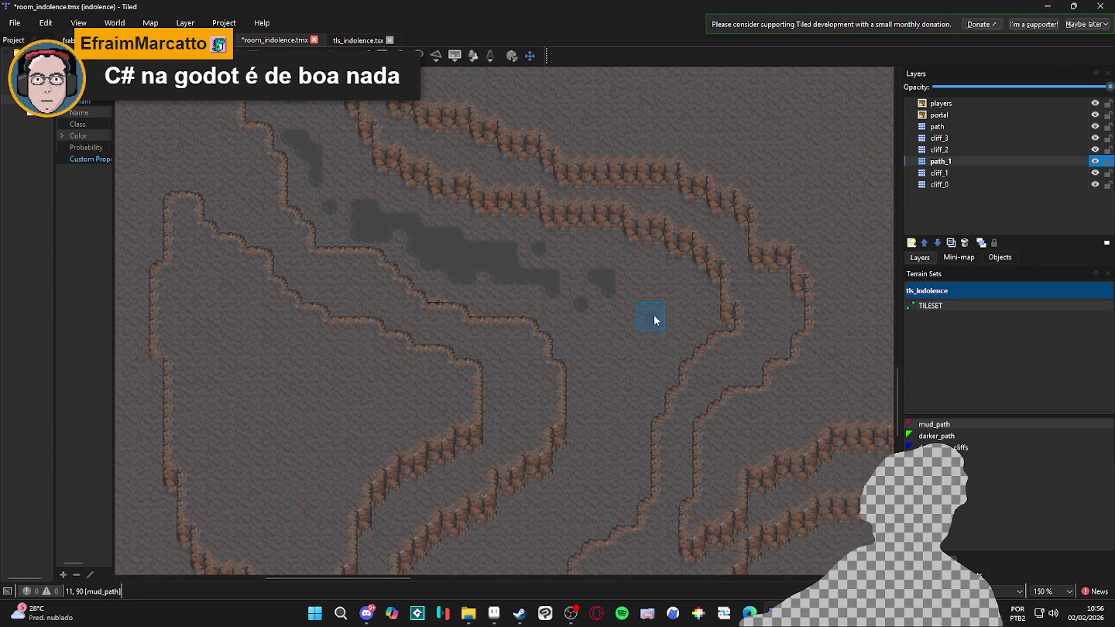
pyautogui.moveTo(657, 312)
pyautogui.mouseDown()
pyautogui.moveTo(639, 304)
pyautogui.moveTo(658, 326)
pyautogui.moveTo(614, 294)
pyautogui.mouseUp()
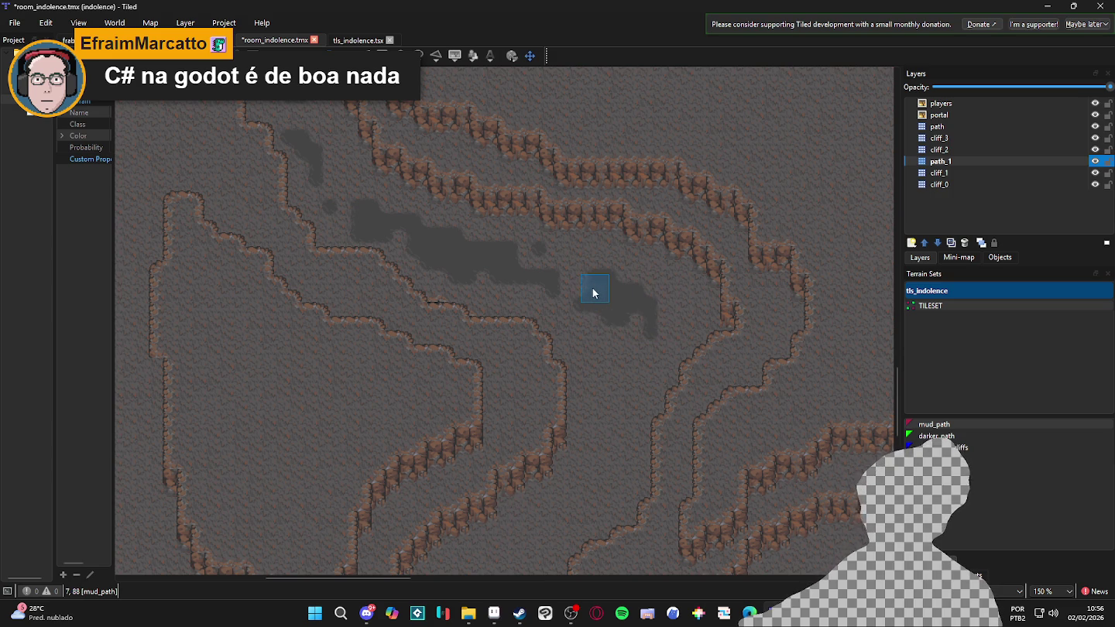
pyautogui.scroll(-2, 630, 325)
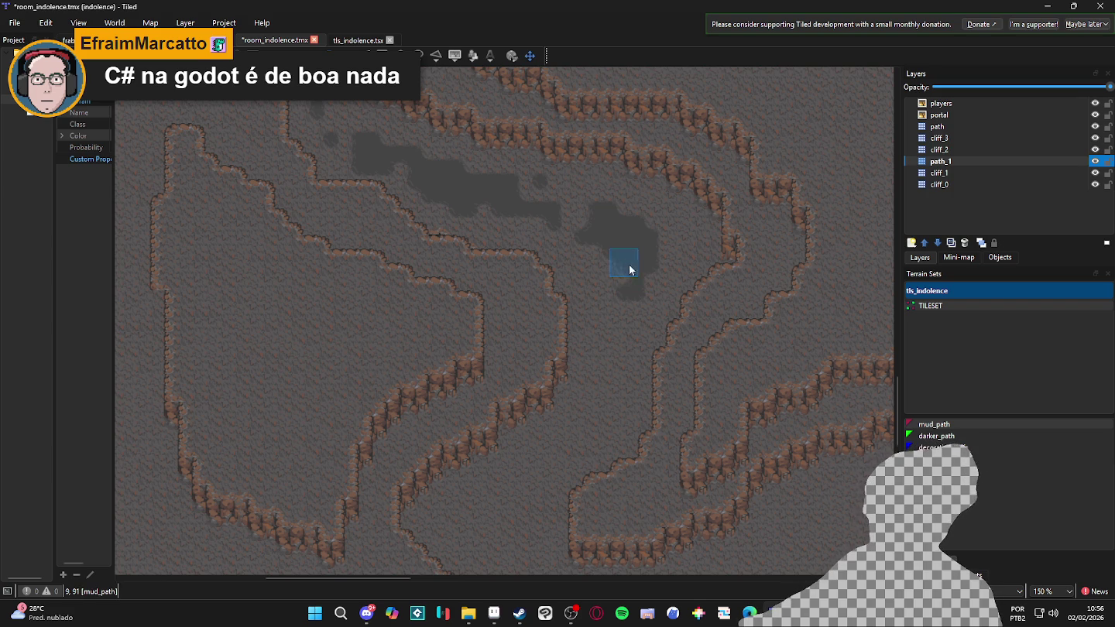
pyautogui.moveTo(624, 297)
pyautogui.mouseDown()
pyautogui.moveTo(620, 324)
pyautogui.moveTo(649, 279)
pyautogui.mouseUp()
pyautogui.moveTo(627, 331); pyautogui.dragTo(623, 318)
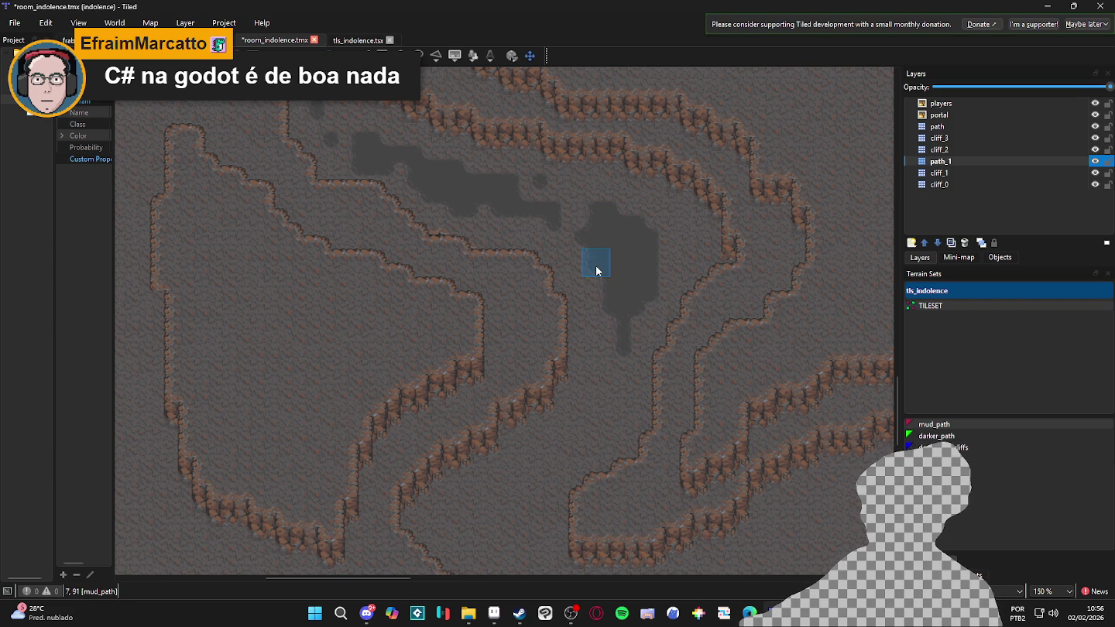
# Widen the mud area rightward and paint it down-left along the valley and past the earlier patch
pyautogui.scroll(-3, 608, 279)
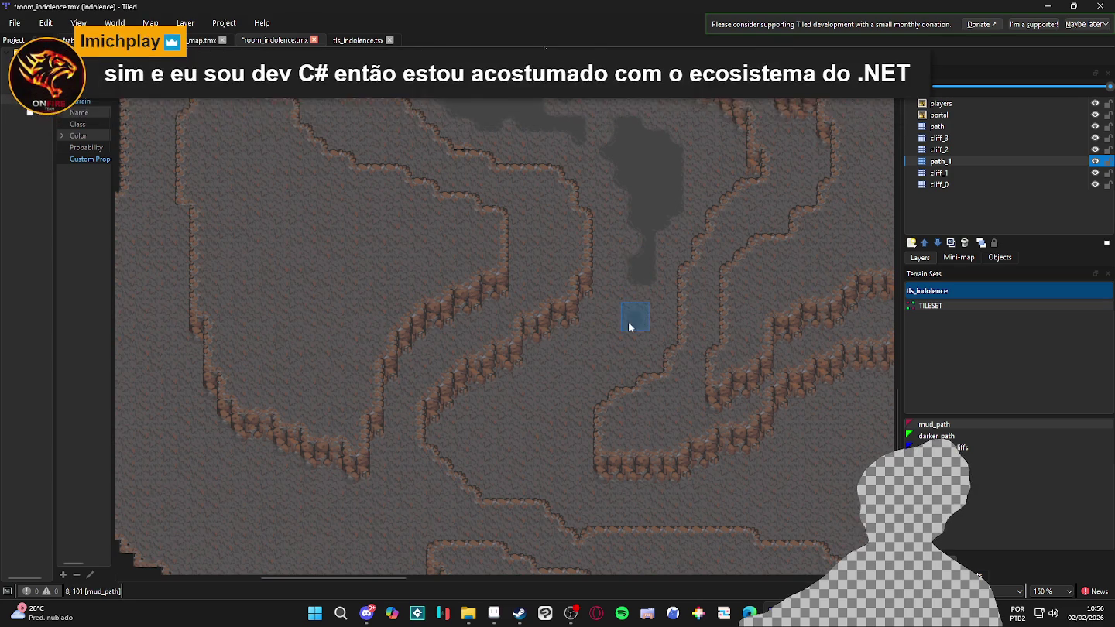
pyautogui.scroll(-2, 635, 318)
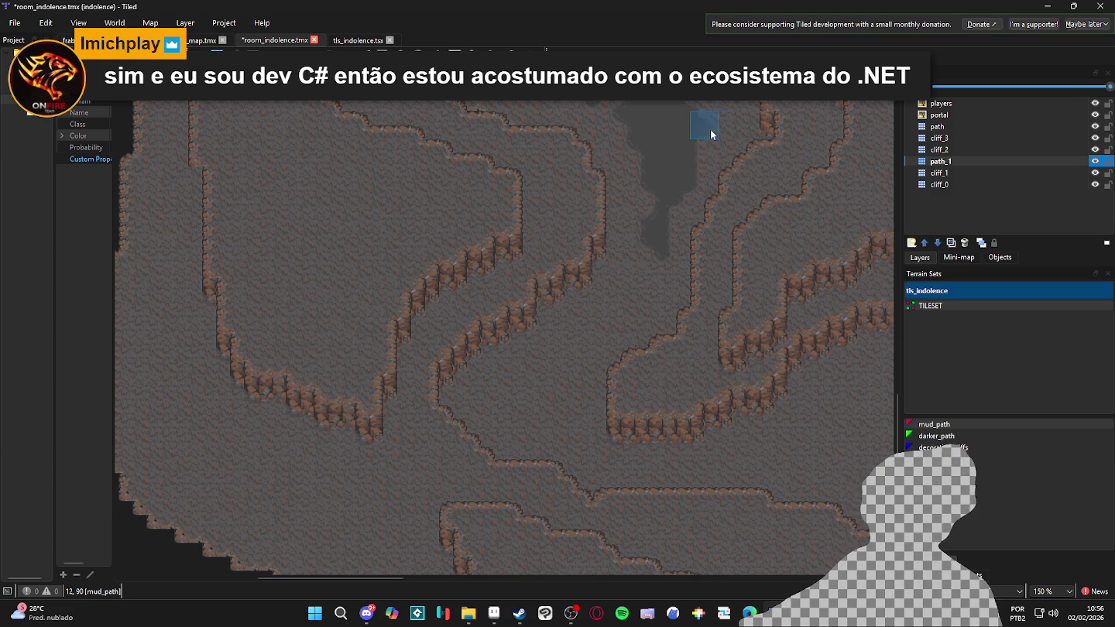
pyautogui.scroll(3, 712, 186)
pyautogui.moveTo(729, 191)
pyautogui.mouseDown()
pyautogui.moveTo(721, 177)
pyautogui.moveTo(696, 178)
pyautogui.mouseUp()
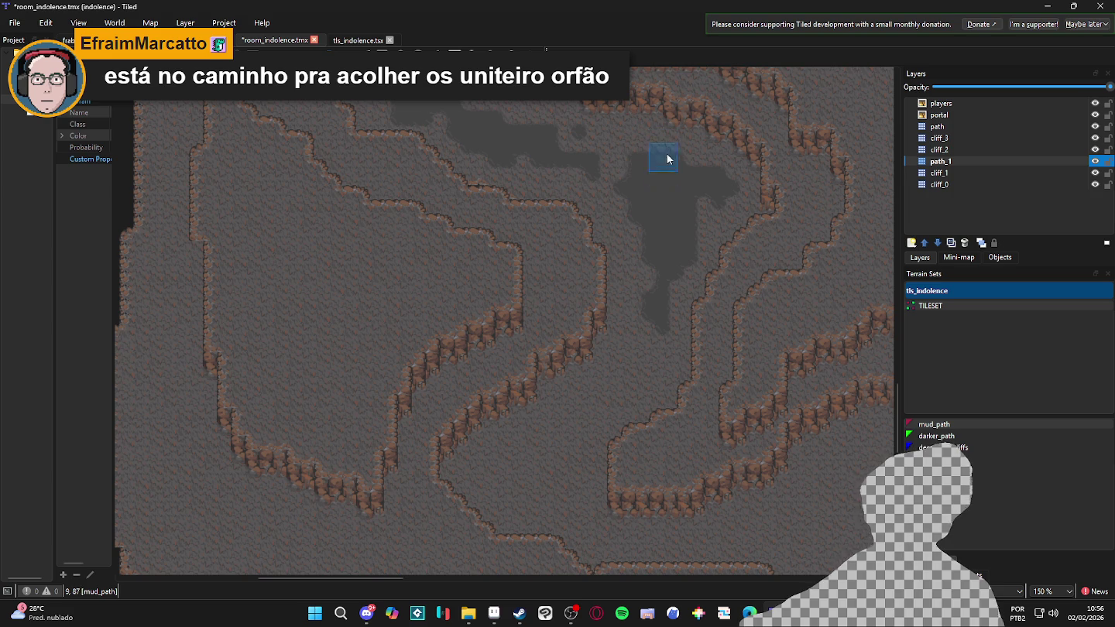
pyautogui.scroll(-4, 648, 166)
pyautogui.moveTo(658, 285)
pyautogui.mouseDown()
pyautogui.moveTo(530, 381)
pyautogui.moveTo(550, 395)
pyautogui.moveTo(580, 363)
pyautogui.moveTo(553, 403)
pyautogui.moveTo(581, 398)
pyautogui.moveTo(575, 414)
pyautogui.moveTo(596, 391)
pyautogui.moveTo(610, 407)
pyautogui.moveTo(602, 382)
pyautogui.mouseUp()
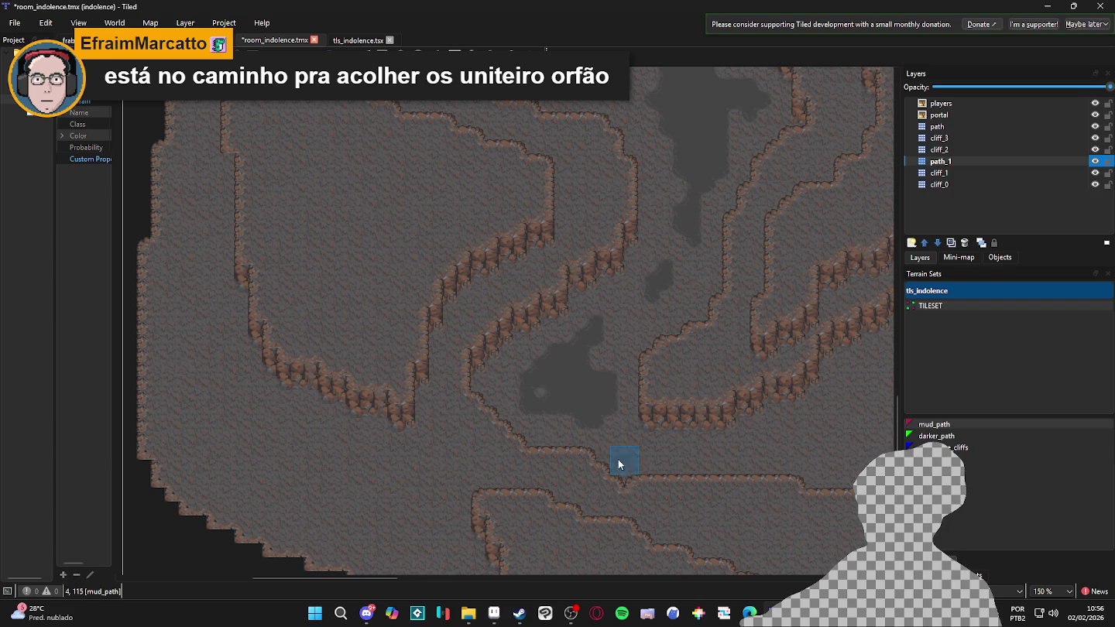
pyautogui.scroll(-1, 664, 455)
pyautogui.moveTo(615, 443); pyautogui.dragTo(682, 442)
pyautogui.hscroll(1, 662, 435)
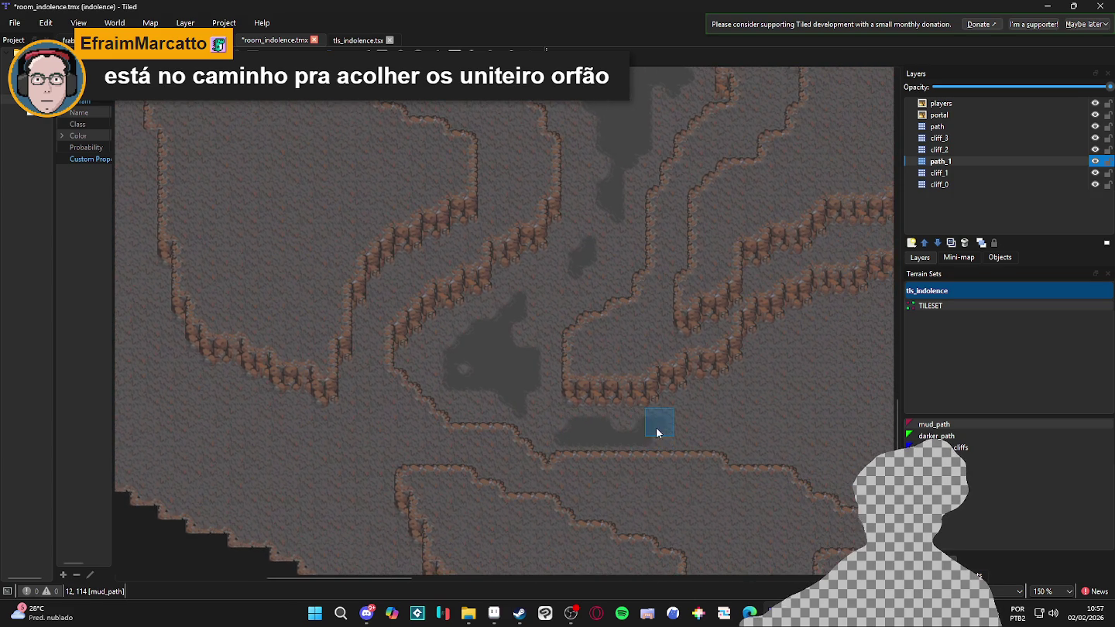
pyautogui.hscroll(1, 666, 440)
pyautogui.hscroll(1, 664, 423)
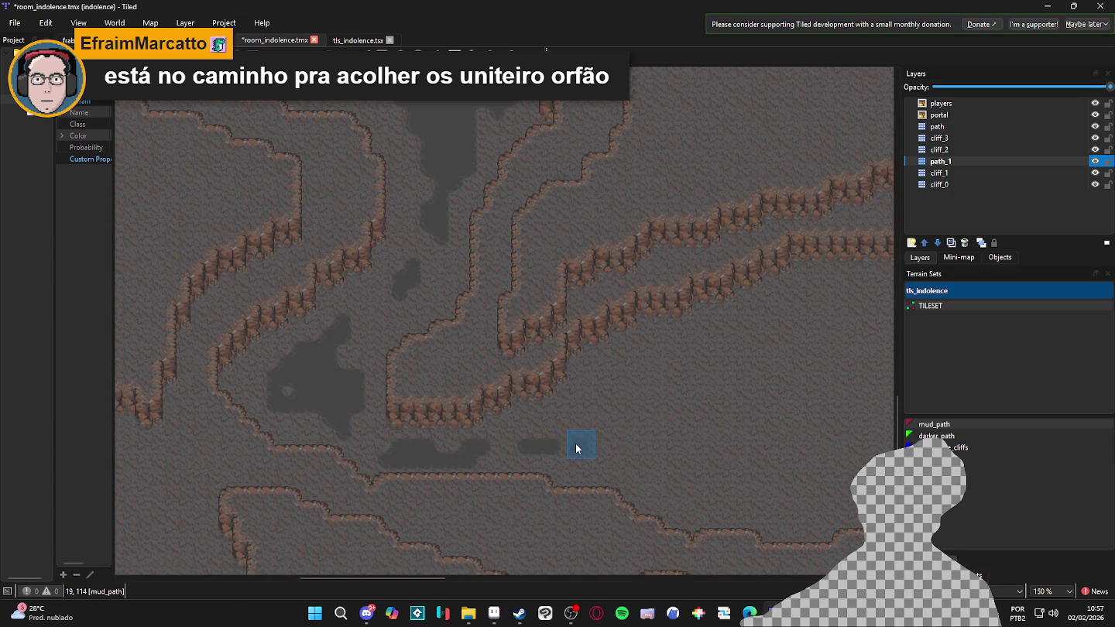
pyautogui.keyDown('ctrl'); pyautogui.scroll(-1, 580, 434); pyautogui.keyUp('ctrl')
pyautogui.hscroll(1, 573, 442)
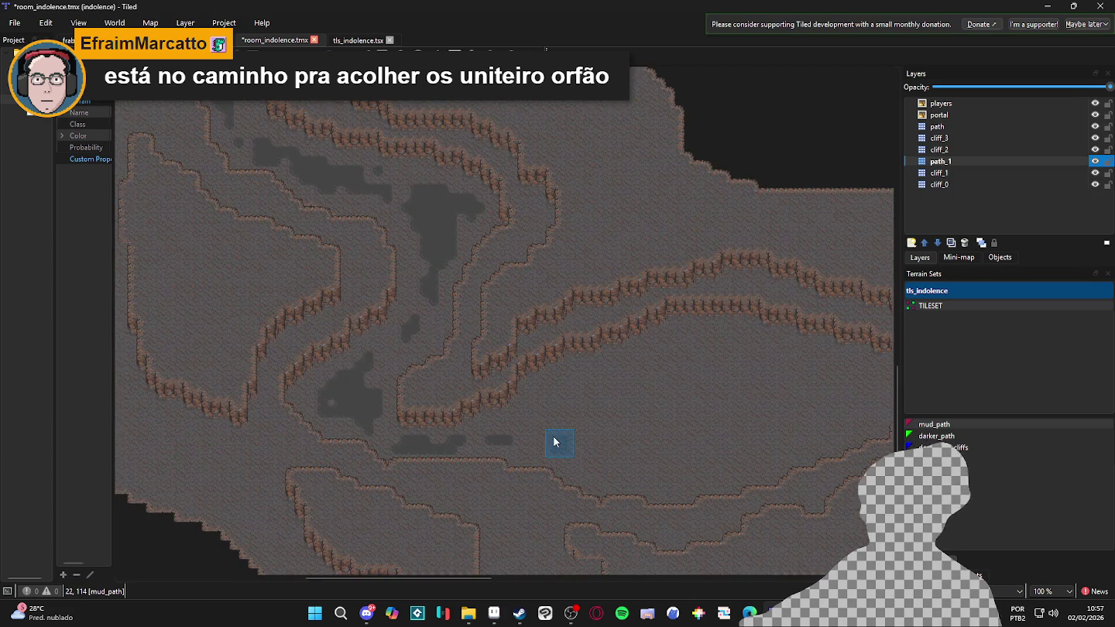
pyautogui.keyDown('ctrl'); pyautogui.scroll(1, 503, 426); pyautogui.keyUp('ctrl')
pyautogui.hscroll(2, 464, 415)
pyautogui.hscroll(1, 408, 399)
# Paint a mud_path patch in the lower valley and extend the strip right and upward
pyautogui.moveTo(438, 361)
pyautogui.mouseDown()
pyautogui.moveTo(433, 382)
pyautogui.moveTo(456, 359)
pyautogui.moveTo(434, 351)
pyautogui.moveTo(390, 366)
pyautogui.moveTo(488, 330)
pyautogui.moveTo(493, 351)
pyautogui.moveTo(460, 387)
pyautogui.moveTo(423, 410)
pyautogui.moveTo(396, 398)
pyautogui.moveTo(438, 434)
pyautogui.moveTo(386, 422)
pyautogui.moveTo(368, 404)
pyautogui.moveTo(348, 415)
pyautogui.moveTo(354, 398)
pyautogui.moveTo(478, 453)
pyautogui.moveTo(501, 434)
pyautogui.moveTo(553, 451)
pyautogui.moveTo(627, 451)
pyautogui.moveTo(553, 430)
pyautogui.moveTo(520, 440)
pyautogui.moveTo(492, 418)
pyautogui.mouseUp()
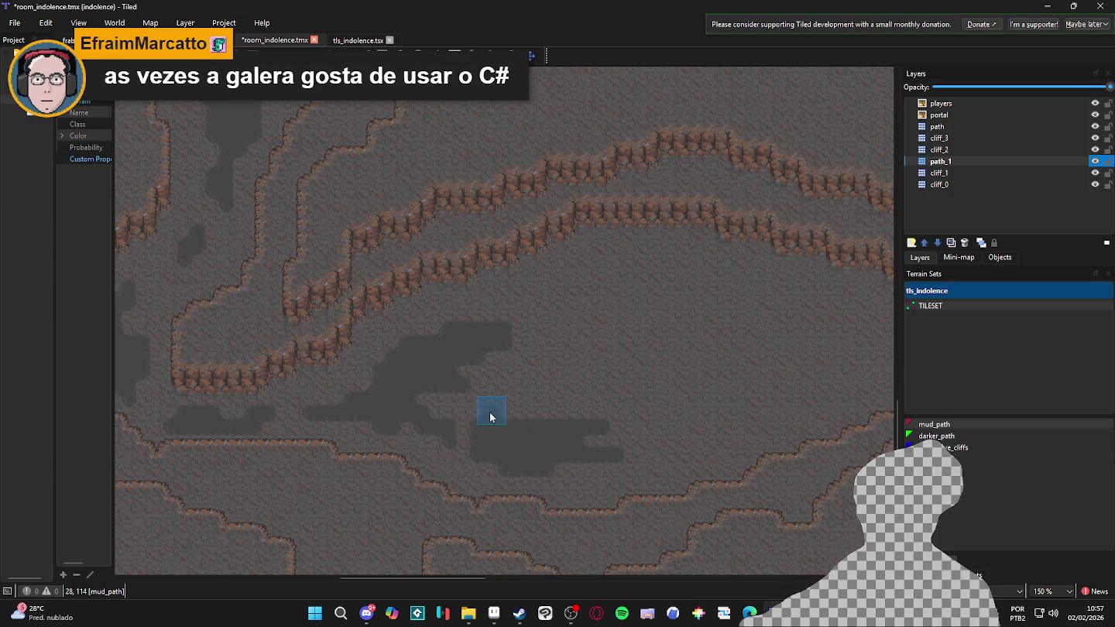
pyautogui.hscroll(2, 596, 451)
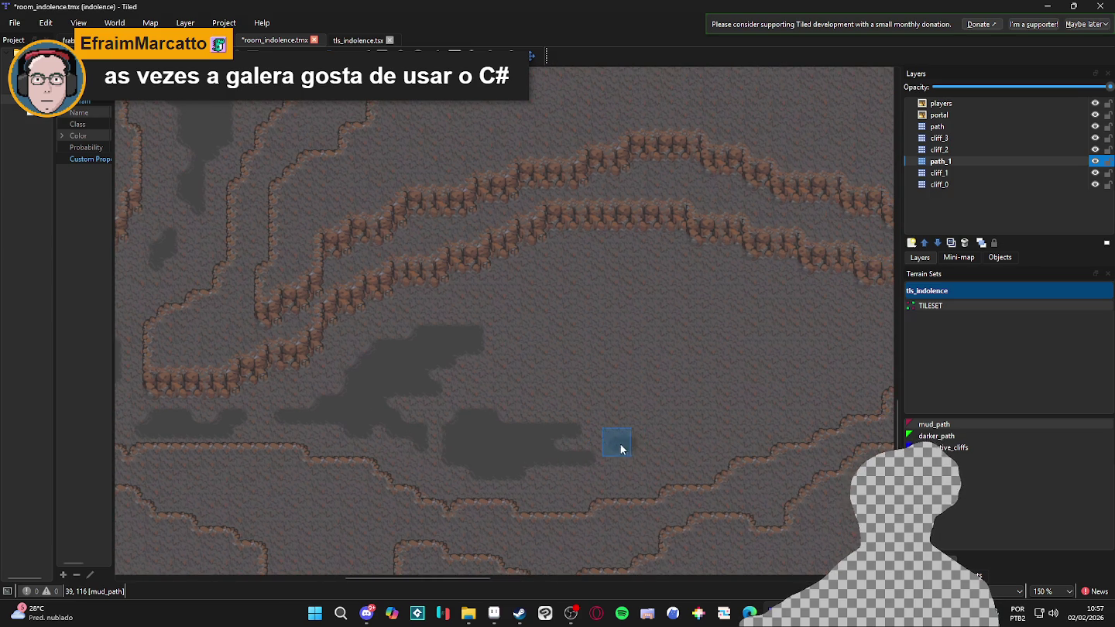
pyautogui.moveTo(633, 415)
pyautogui.mouseDown()
pyautogui.moveTo(701, 416)
pyautogui.moveTo(641, 442)
pyautogui.moveTo(705, 422)
pyautogui.moveTo(664, 413)
pyautogui.moveTo(691, 411)
pyautogui.mouseUp()
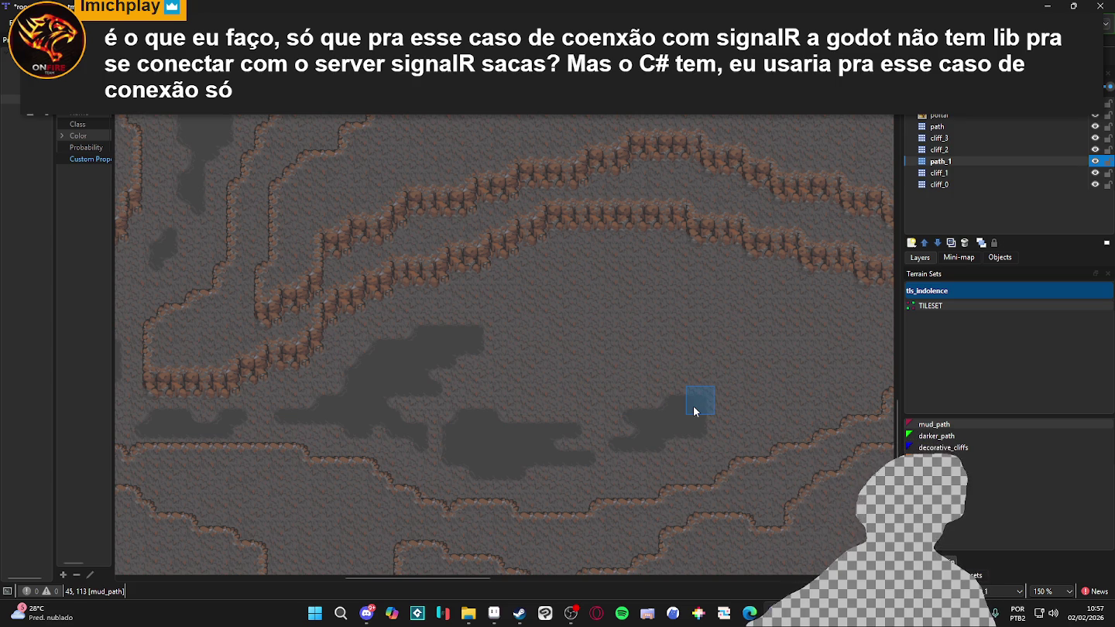
pyautogui.moveTo(491, 317)
pyautogui.mouseDown()
pyautogui.moveTo(461, 316)
pyautogui.moveTo(519, 316)
pyautogui.moveTo(594, 275)
pyautogui.moveTo(604, 279)
pyautogui.moveTo(570, 294)
pyautogui.moveTo(638, 292)
pyautogui.moveTo(594, 256)
pyautogui.moveTo(708, 268)
pyautogui.moveTo(703, 278)
pyautogui.moveTo(722, 289)
pyautogui.mouseUp()
pyautogui.scroll(-2, 688, 262)
pyautogui.hscroll(3, 689, 262)
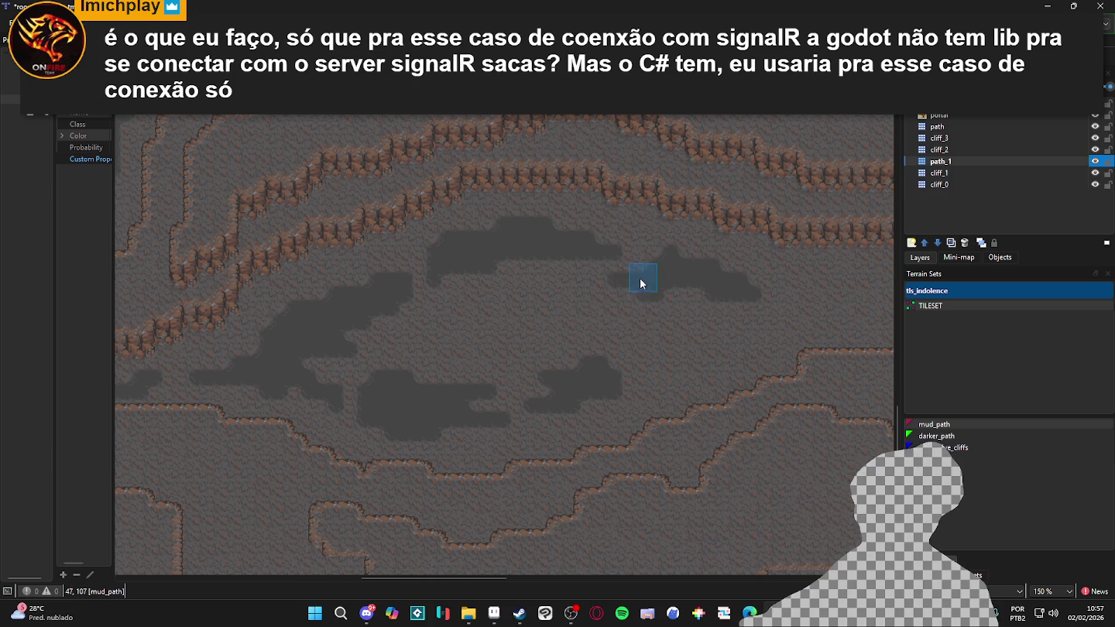
# Add a mud patch joining the lower strip, growing it up and rightward
pyautogui.moveTo(659, 360)
pyautogui.mouseDown()
pyautogui.moveTo(622, 379)
pyautogui.moveTo(631, 387)
pyautogui.moveTo(697, 363)
pyautogui.moveTo(729, 336)
pyautogui.moveTo(724, 348)
pyautogui.moveTo(528, 391)
pyautogui.mouseUp()
pyautogui.moveTo(703, 326); pyautogui.dragTo(668, 320)
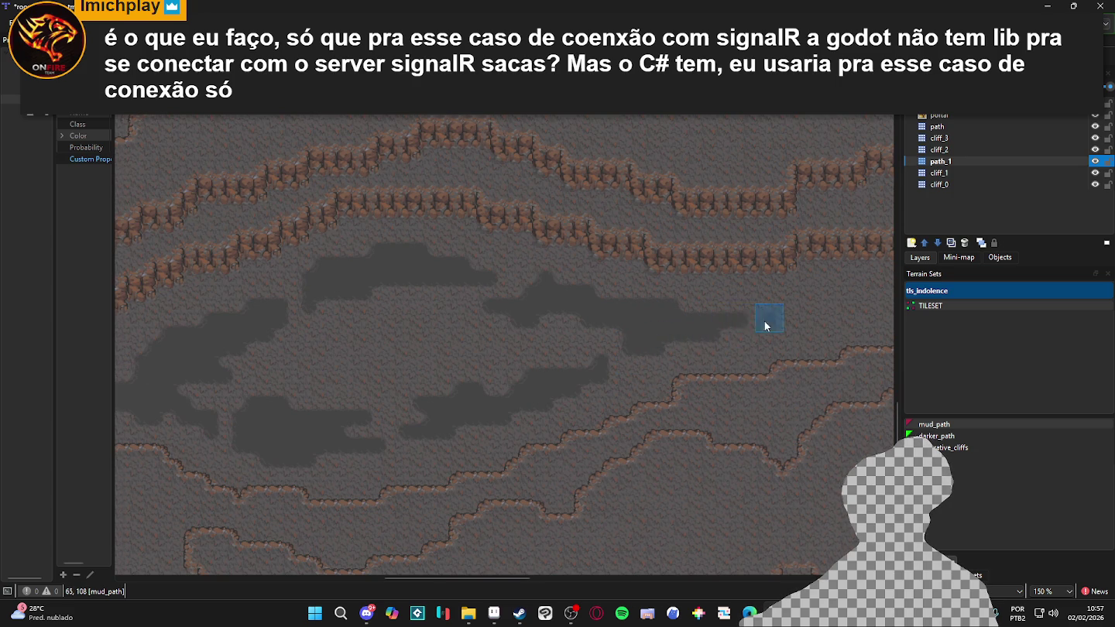
pyautogui.hscroll(5, 657, 322)
pyautogui.scroll(2, 593, 341)
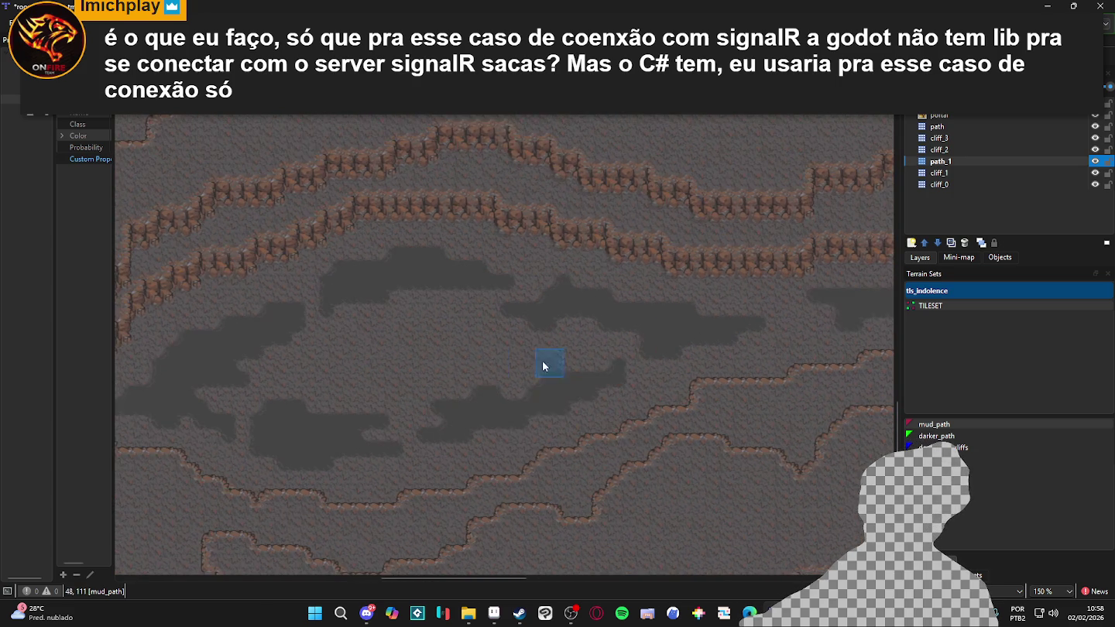
pyautogui.hscroll(8, 532, 346)
pyautogui.moveTo(545, 333)
pyautogui.mouseDown()
pyautogui.moveTo(522, 323)
pyautogui.moveTo(582, 318)
pyautogui.mouseUp()
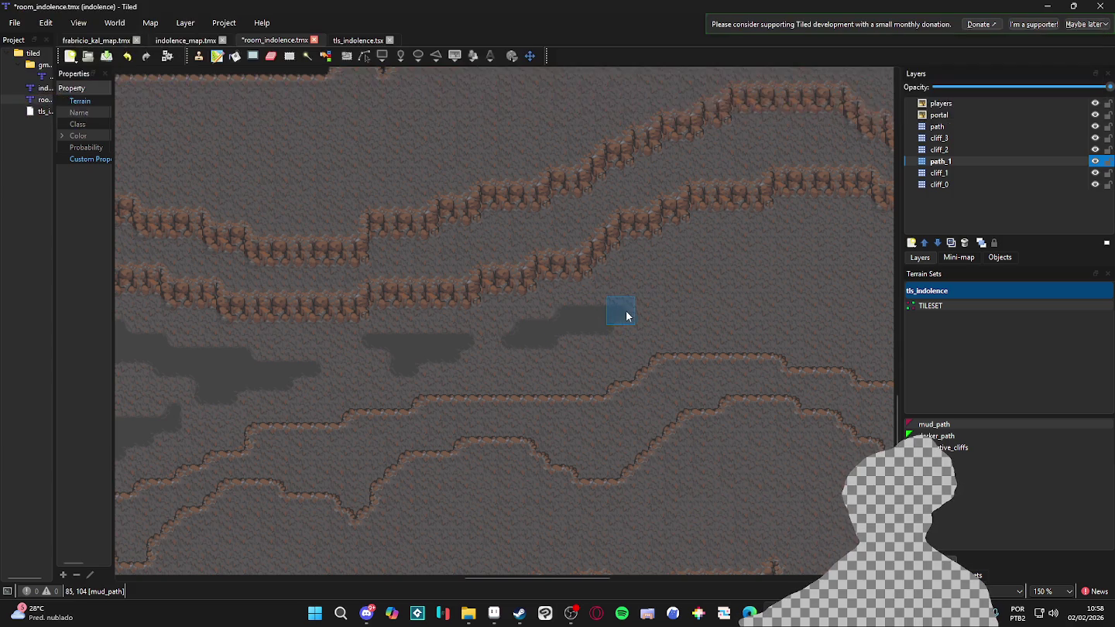
pyautogui.hscroll(2, 597, 343)
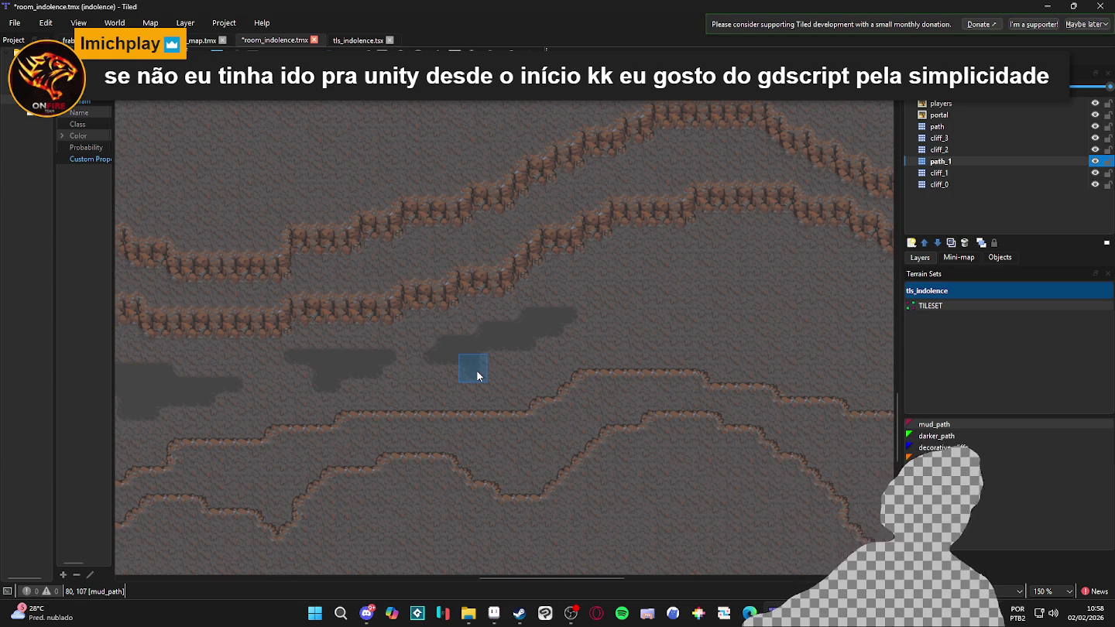
# Paint a mud_path strip in the lower-left area of the middle band
pyautogui.scroll(-1, 461, 366)
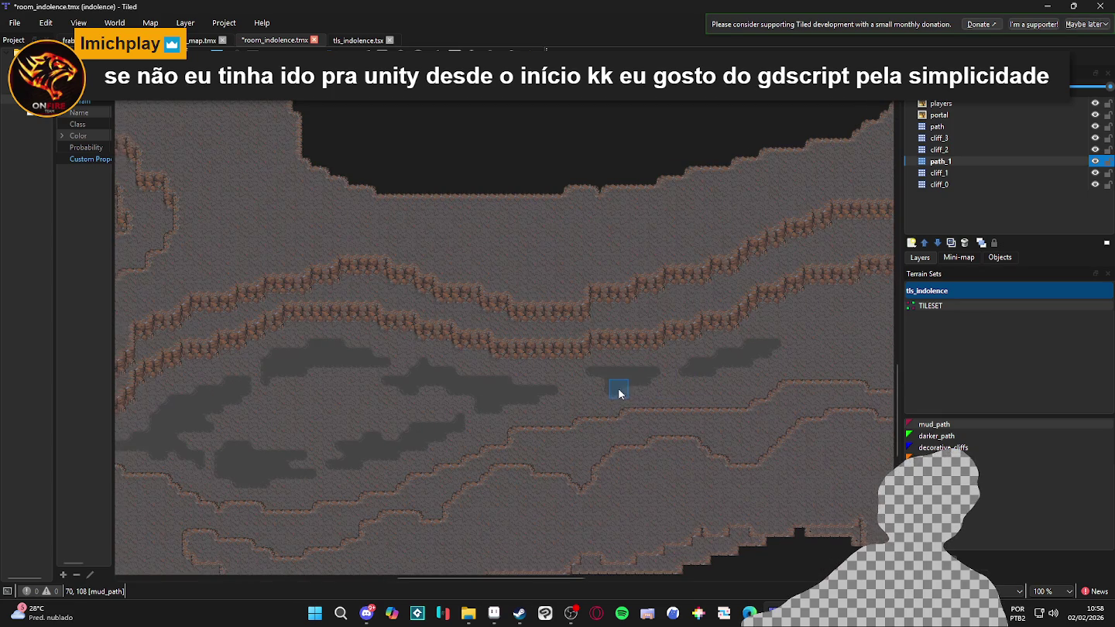
pyautogui.scroll(2, 186, 446)
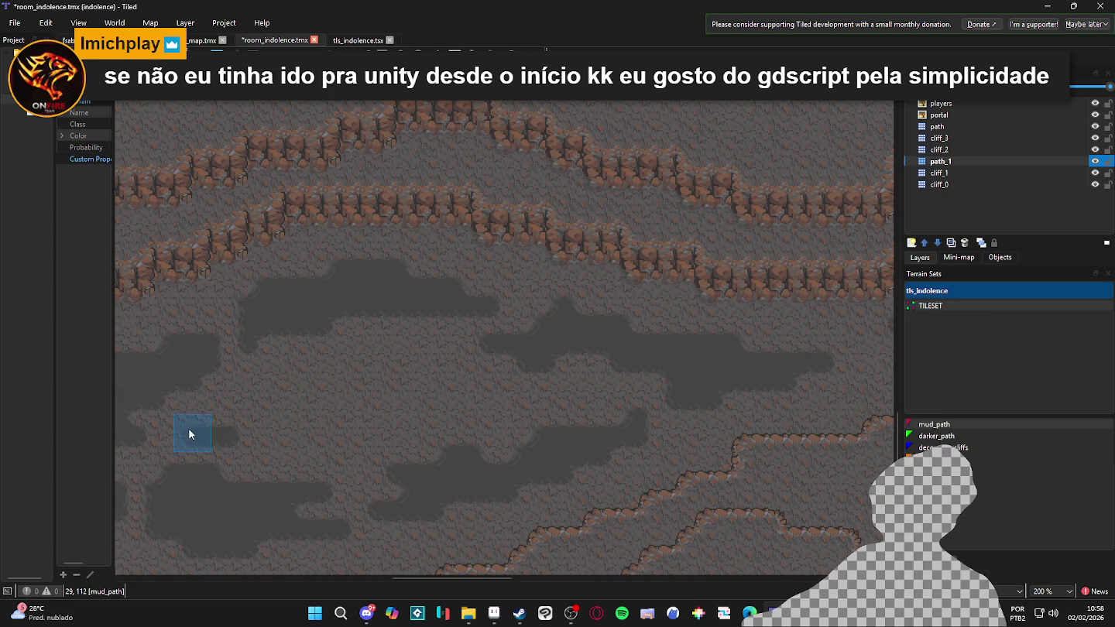
pyautogui.moveTo(215, 427)
pyautogui.mouseDown()
pyautogui.moveTo(276, 426)
pyautogui.moveTo(332, 398)
pyautogui.mouseUp()
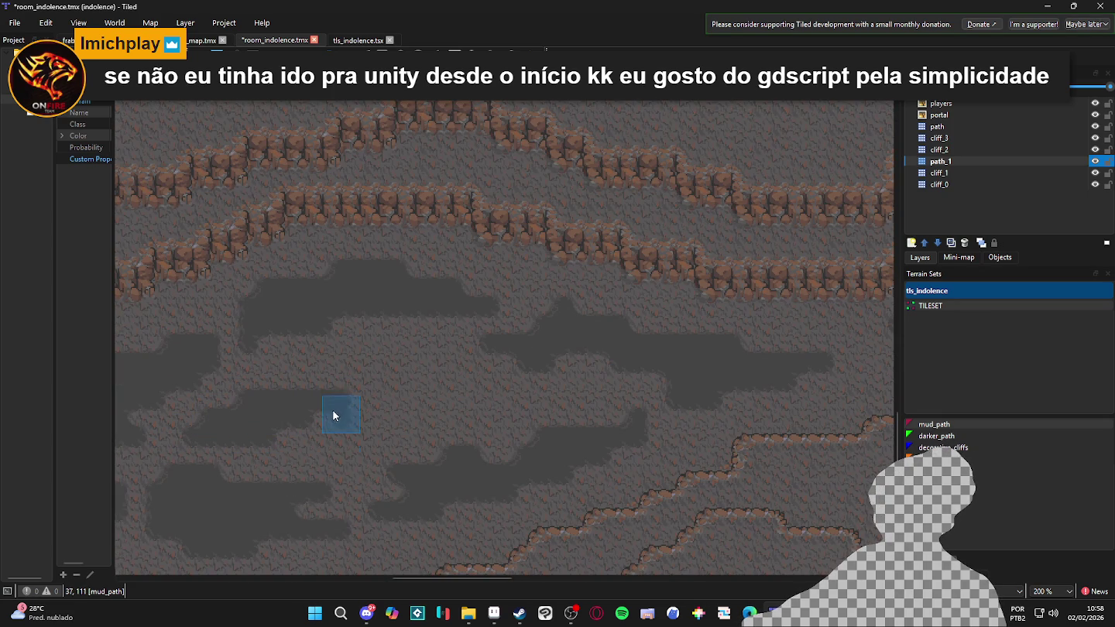
pyautogui.keyDown('ctrl'); pyautogui.scroll(-2, 385, 448); pyautogui.keyUp('ctrl')
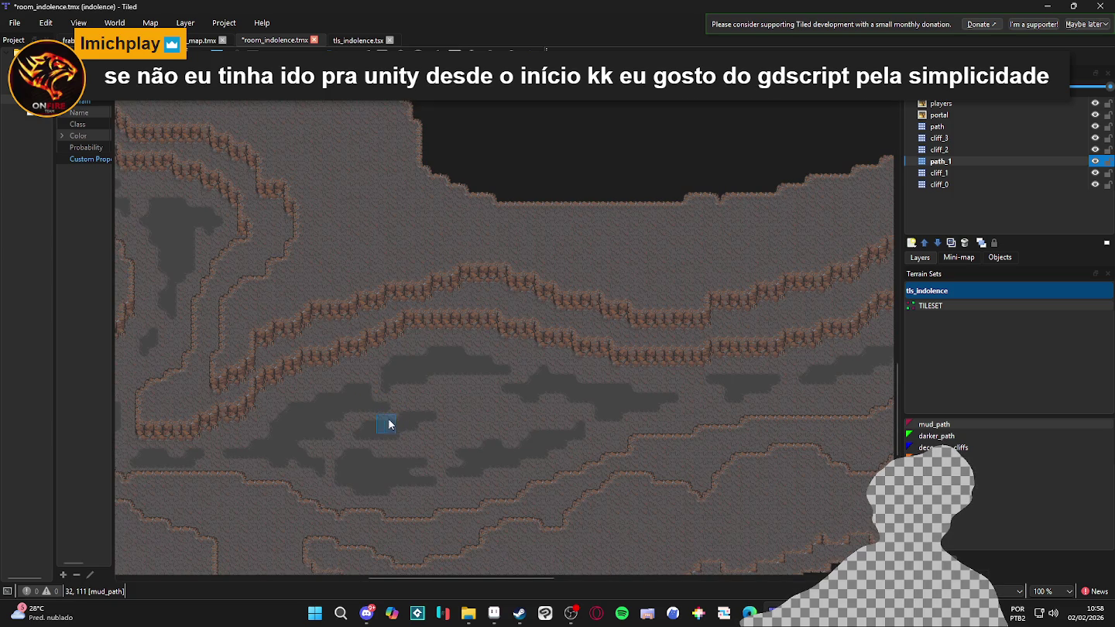
pyautogui.moveTo(506, 412); pyautogui.dragTo(473, 408)
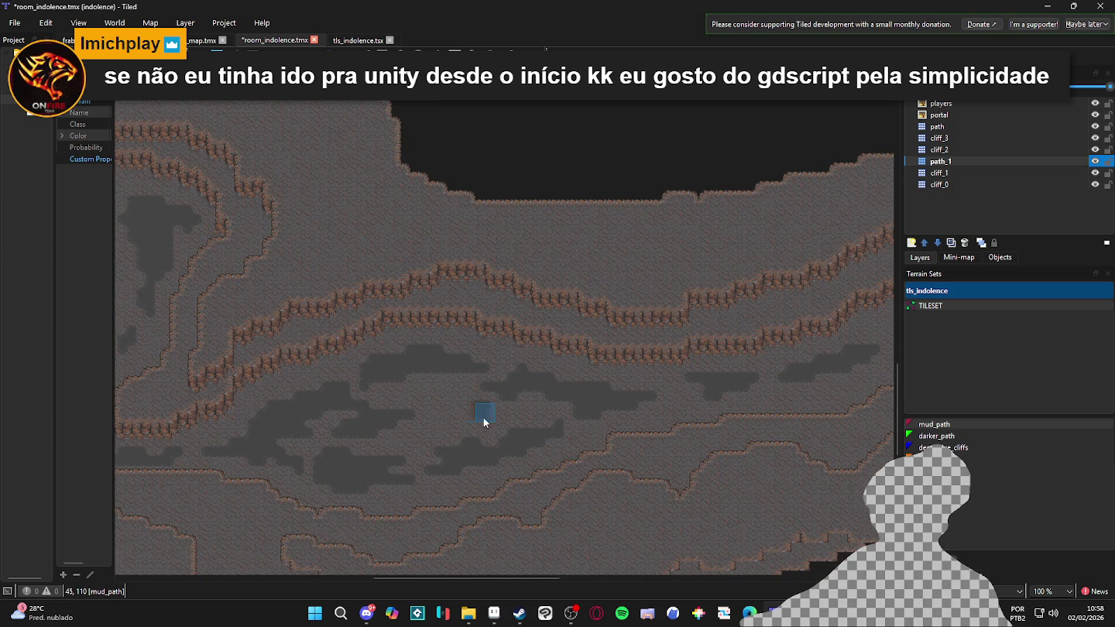
pyautogui.hscroll(10, 580, 453)
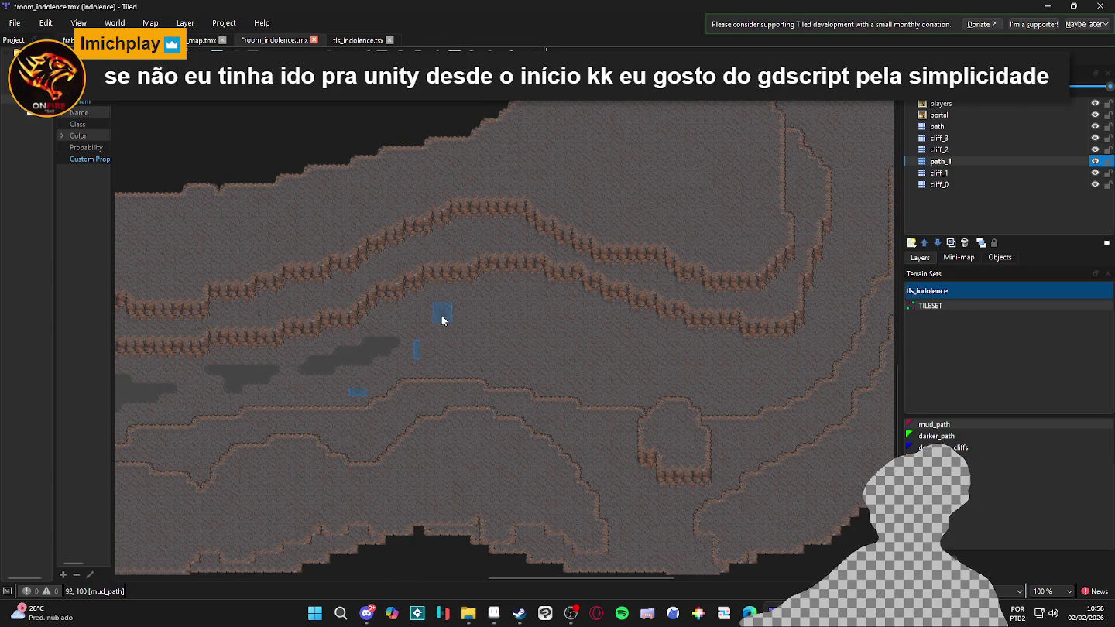
# Paint mud patches below the cliffs stretching further right, then save room_indolence.tmx
pyautogui.click(449, 339)
pyautogui.moveTo(480, 310); pyautogui.dragTo(531, 315)
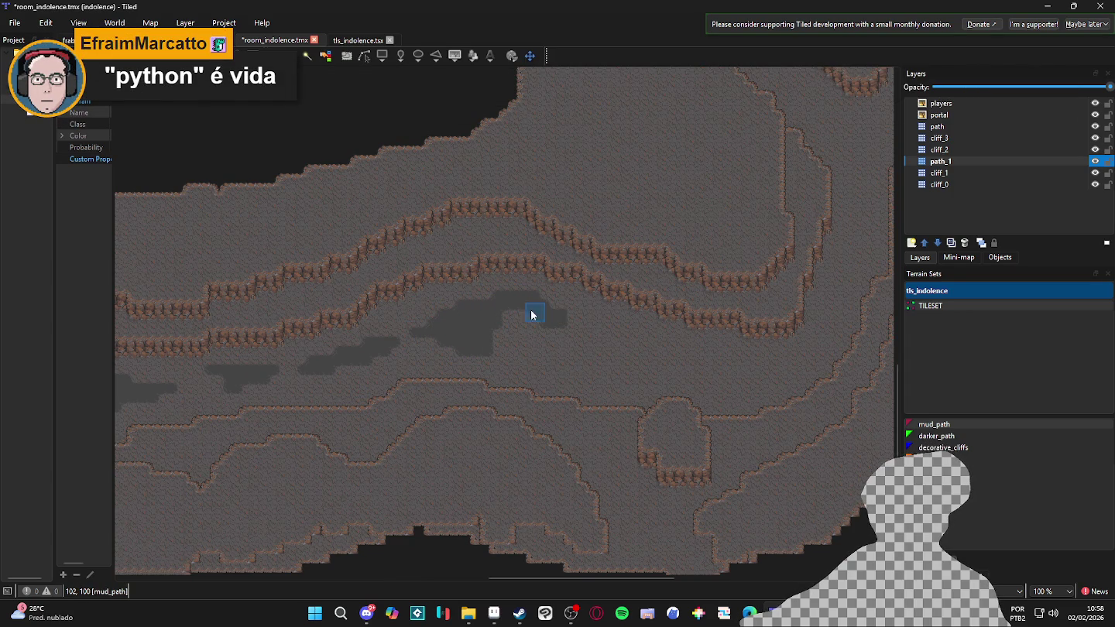
pyautogui.click(500, 363)
pyautogui.moveTo(490, 348)
pyautogui.mouseDown()
pyautogui.moveTo(547, 366)
pyautogui.moveTo(603, 363)
pyautogui.moveTo(590, 326)
pyautogui.moveTo(648, 352)
pyautogui.moveTo(609, 338)
pyautogui.moveTo(603, 365)
pyautogui.moveTo(636, 370)
pyautogui.moveTo(594, 380)
pyautogui.moveTo(720, 368)
pyautogui.moveTo(659, 358)
pyautogui.moveTo(721, 380)
pyautogui.moveTo(694, 408)
pyautogui.mouseUp()
pyautogui.hscroll(2, 655, 349)
pyautogui.scroll(2, 739, 369)
pyautogui.hscroll(3, 739, 369)
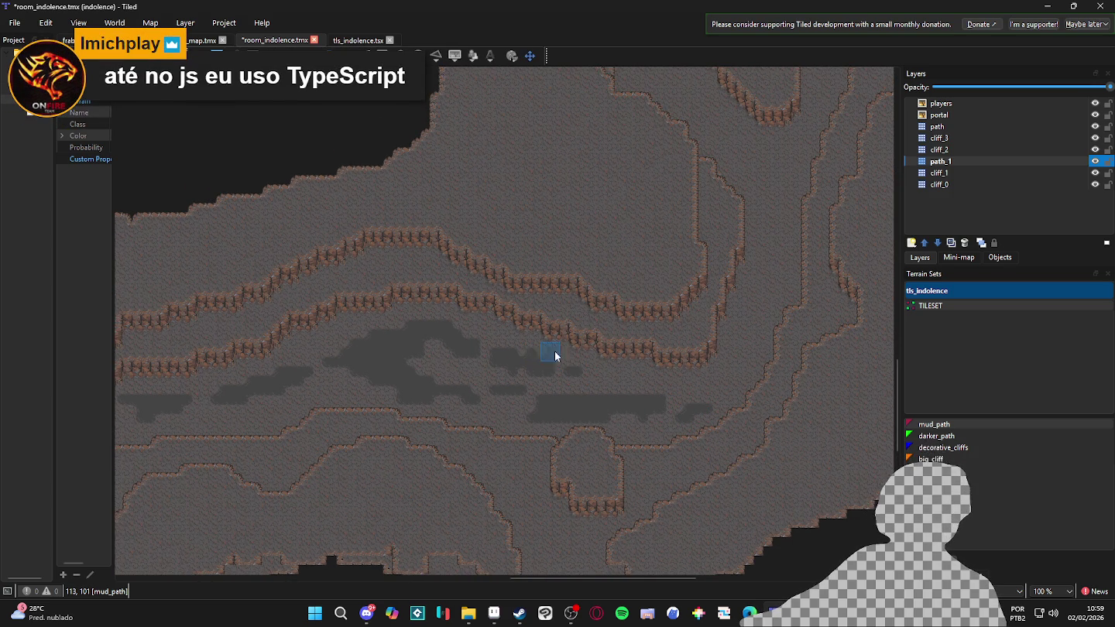
pyautogui.scroll(1, 547, 356)
pyautogui.hscroll(1, 547, 356)
pyautogui.hotkey('ctrl', 's')
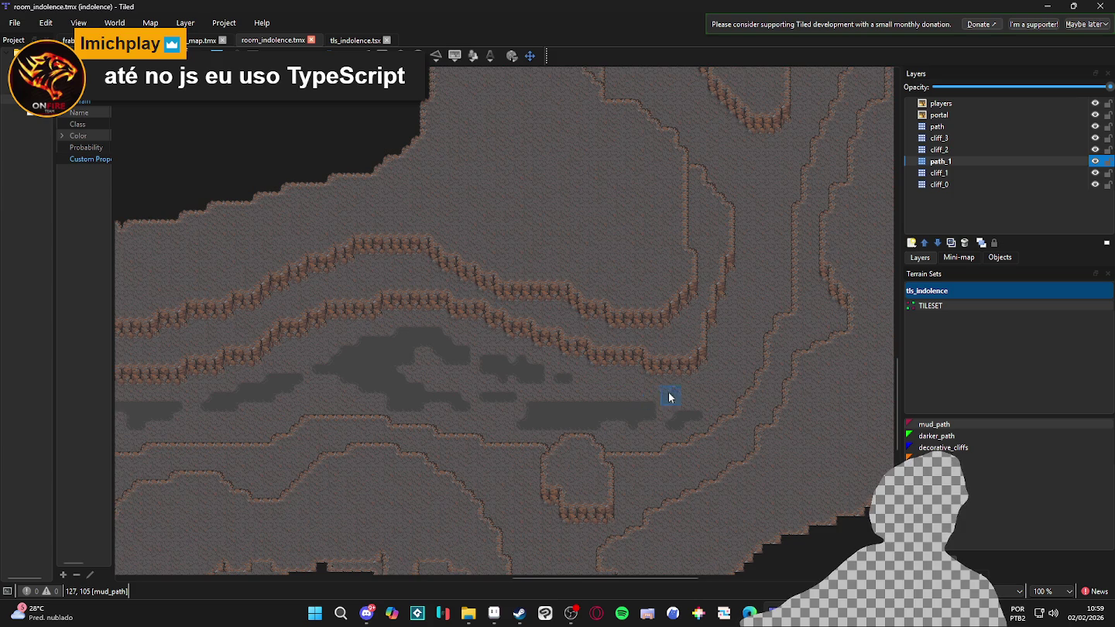
# Paint and widen mud_path in the passage, joining it to the lower blob
pyautogui.scroll(2, 714, 415)
pyautogui.click(748, 354)
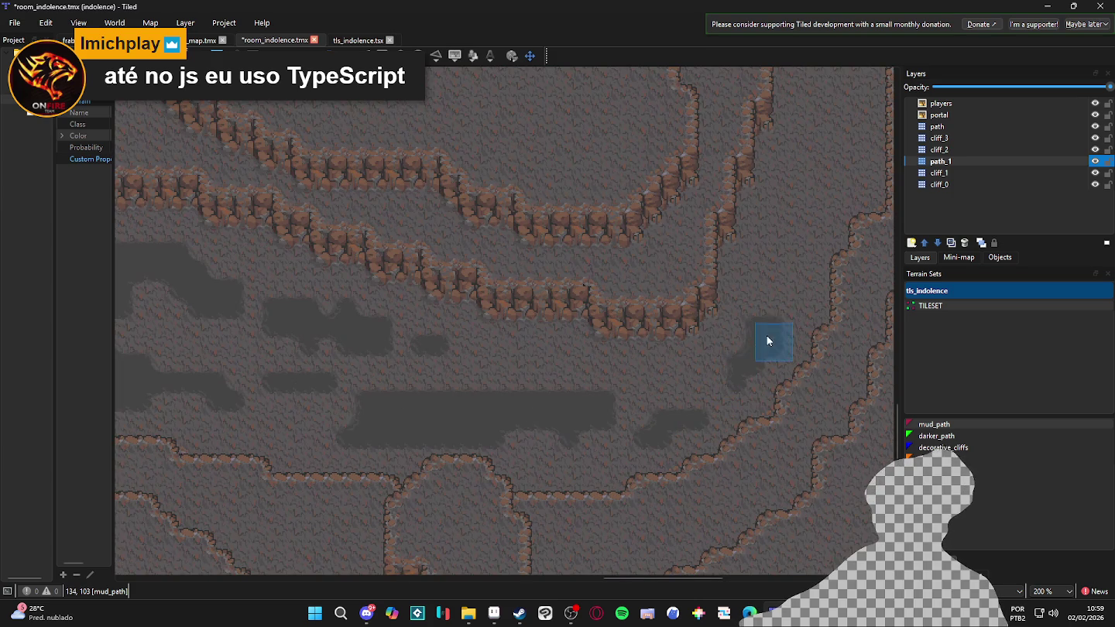
pyautogui.scroll(3, 736, 325)
pyautogui.hscroll(2, 736, 325)
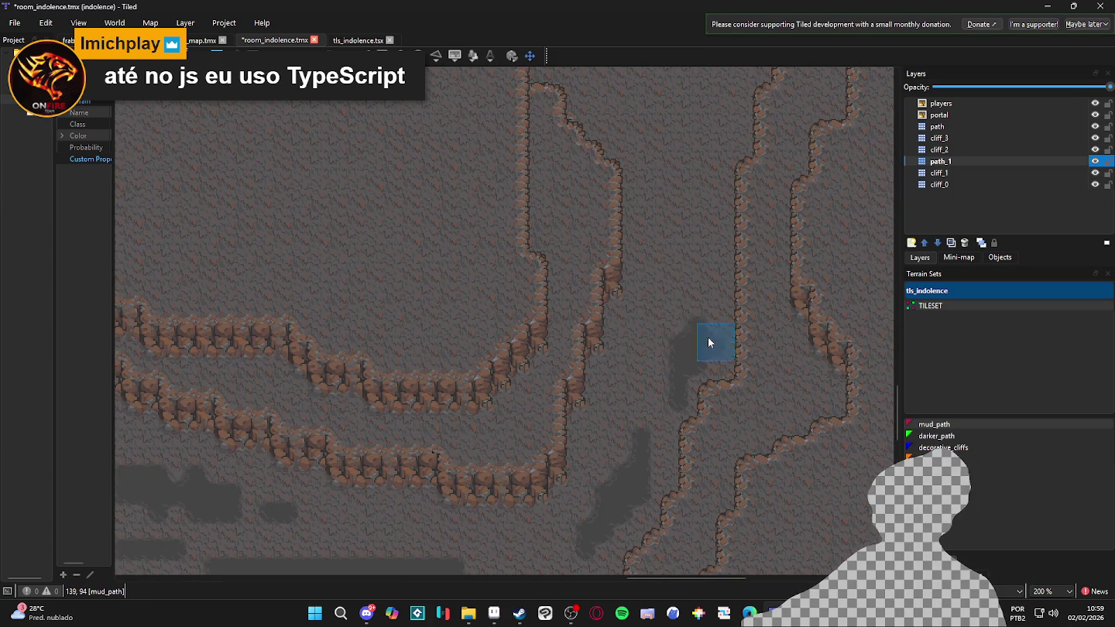
pyautogui.scroll(4, 704, 276)
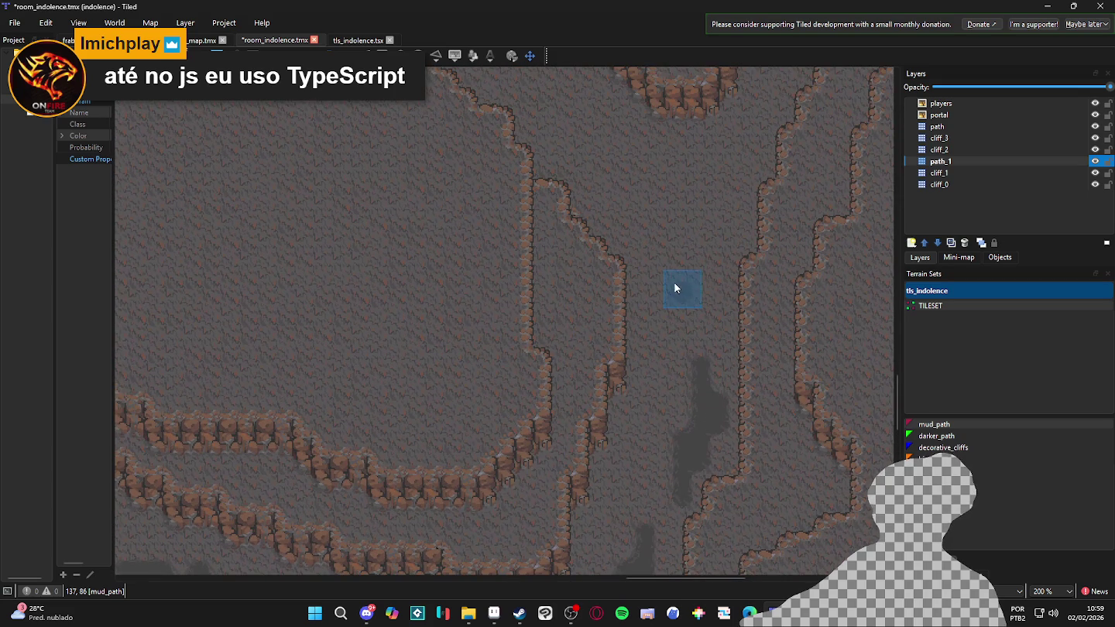
pyautogui.moveTo(686, 289); pyautogui.dragTo(700, 325)
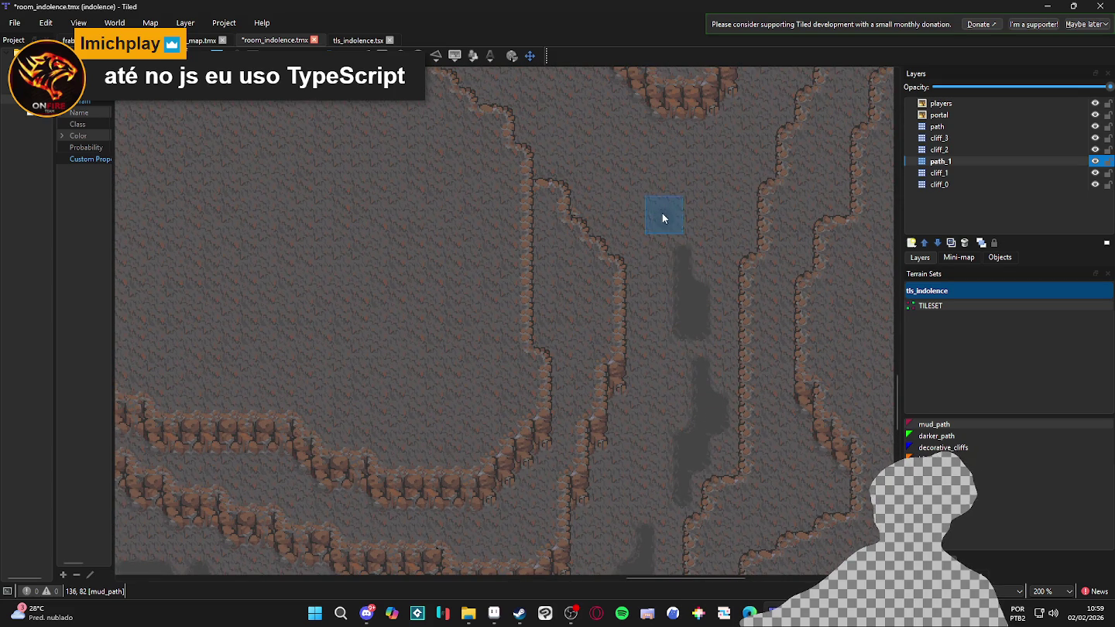
pyautogui.scroll(4, 681, 310)
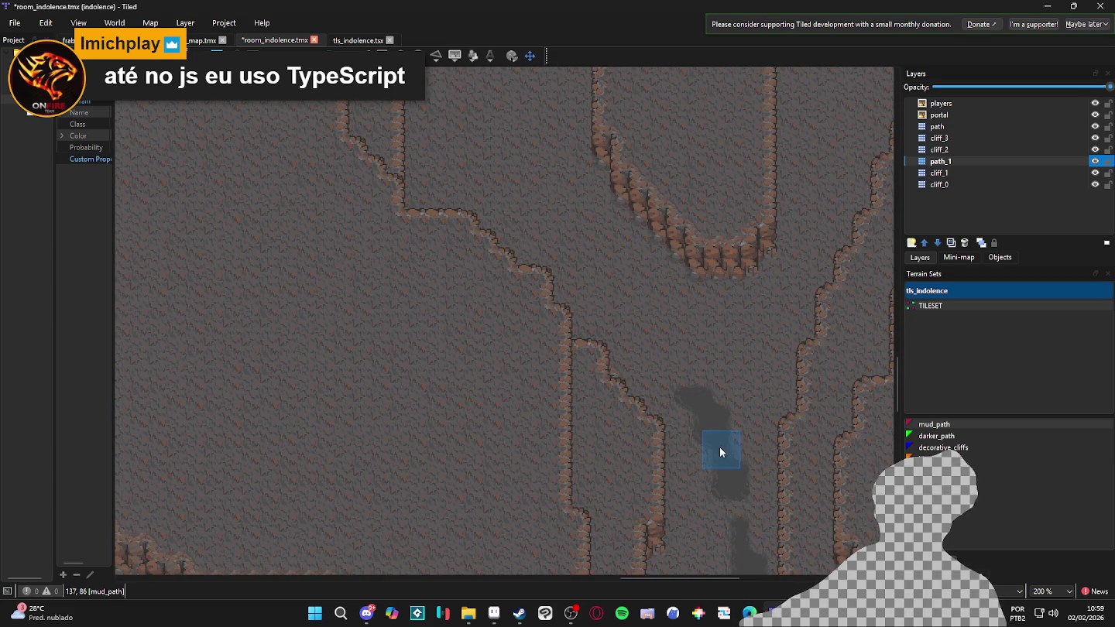
pyautogui.moveTo(705, 448); pyautogui.dragTo(686, 386)
pyautogui.moveTo(660, 341); pyautogui.dragTo(650, 346)
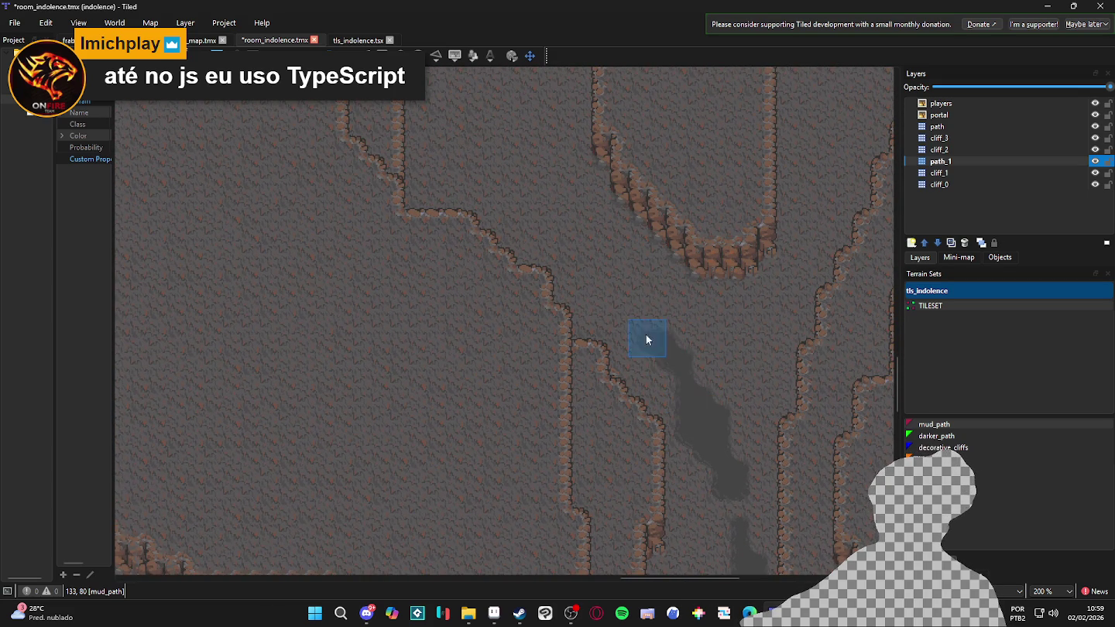
# Extend mud up the passage and add an upper-left patch with a vertical strip
pyautogui.moveTo(608, 307); pyautogui.dragTo(632, 320)
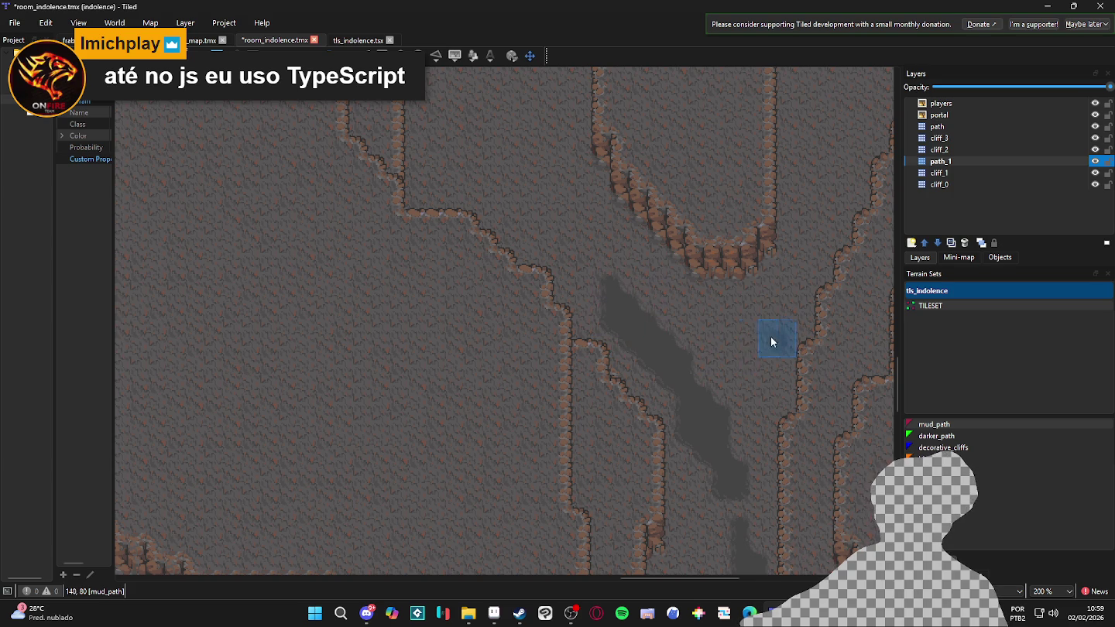
pyautogui.moveTo(748, 360); pyautogui.dragTo(777, 298)
pyautogui.scroll(3, 666, 366)
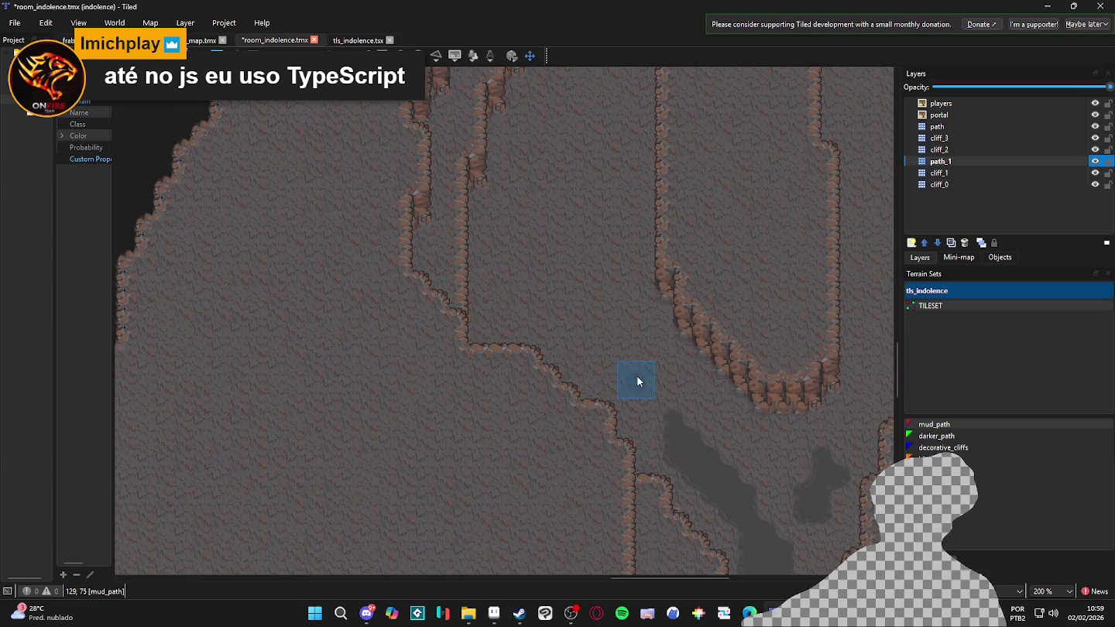
pyautogui.moveTo(569, 274); pyautogui.dragTo(517, 310)
pyautogui.moveTo(570, 333)
pyautogui.mouseDown()
pyautogui.moveTo(561, 271)
pyautogui.moveTo(576, 311)
pyautogui.mouseUp()
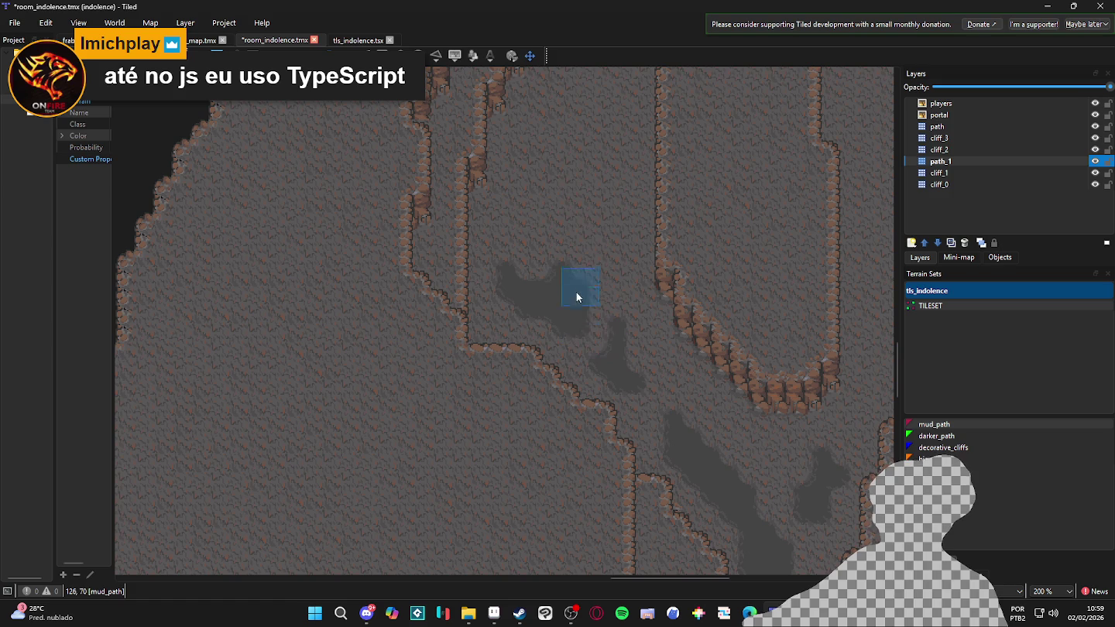
pyautogui.moveTo(570, 198); pyautogui.dragTo(531, 268)
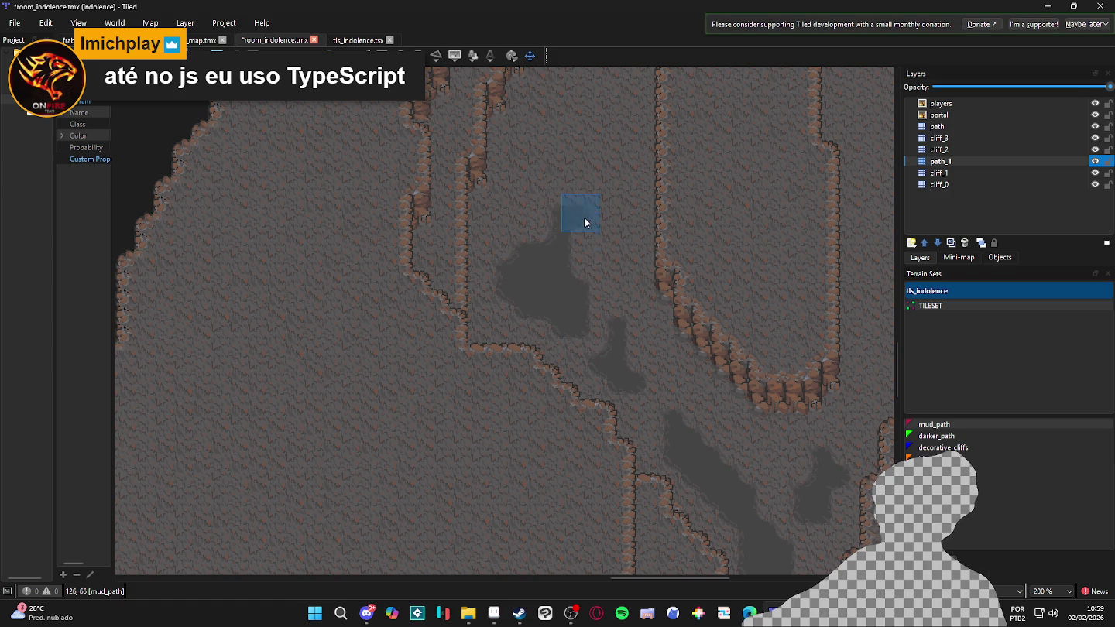
# Fill the upper passage with more mud, enlarge the blob, and save the map
pyautogui.moveTo(566, 192); pyautogui.dragTo(552, 291)
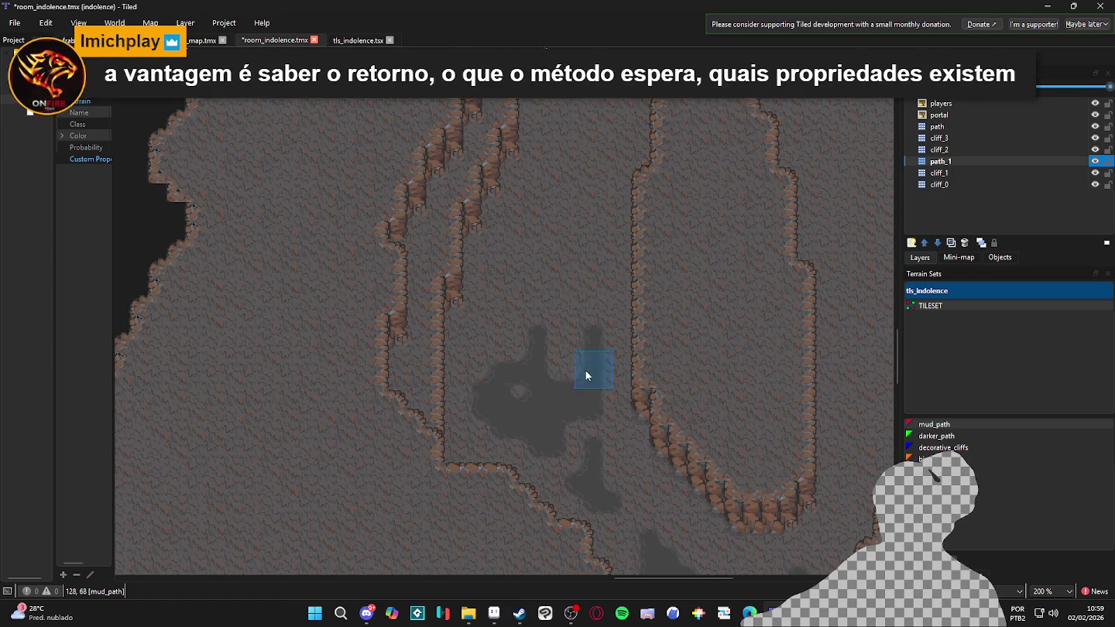
pyautogui.moveTo(580, 229)
pyautogui.mouseDown()
pyautogui.moveTo(548, 222)
pyautogui.moveTo(531, 371)
pyautogui.moveTo(556, 367)
pyautogui.mouseUp()
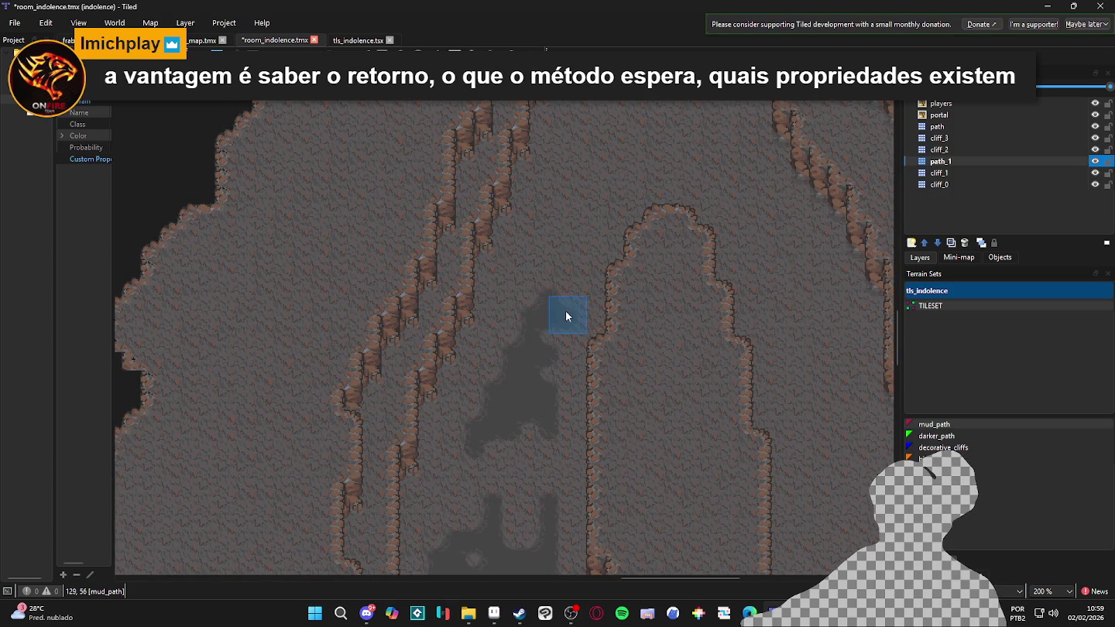
pyautogui.moveTo(577, 254); pyautogui.dragTo(514, 296)
pyautogui.scroll(2, 569, 266)
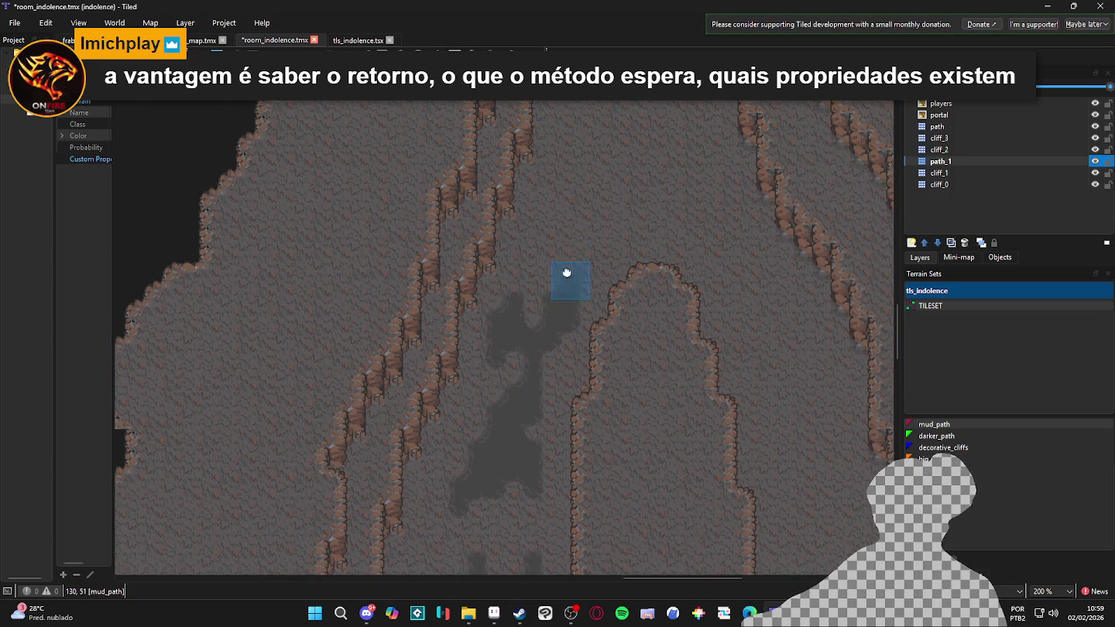
pyautogui.scroll(-1, 589, 225)
pyautogui.moveTo(605, 291)
pyautogui.mouseDown()
pyautogui.moveTo(578, 258)
pyautogui.moveTo(526, 303)
pyautogui.moveTo(616, 292)
pyautogui.moveTo(667, 333)
pyautogui.moveTo(660, 341)
pyautogui.mouseUp()
pyautogui.scroll(-1, 634, 303)
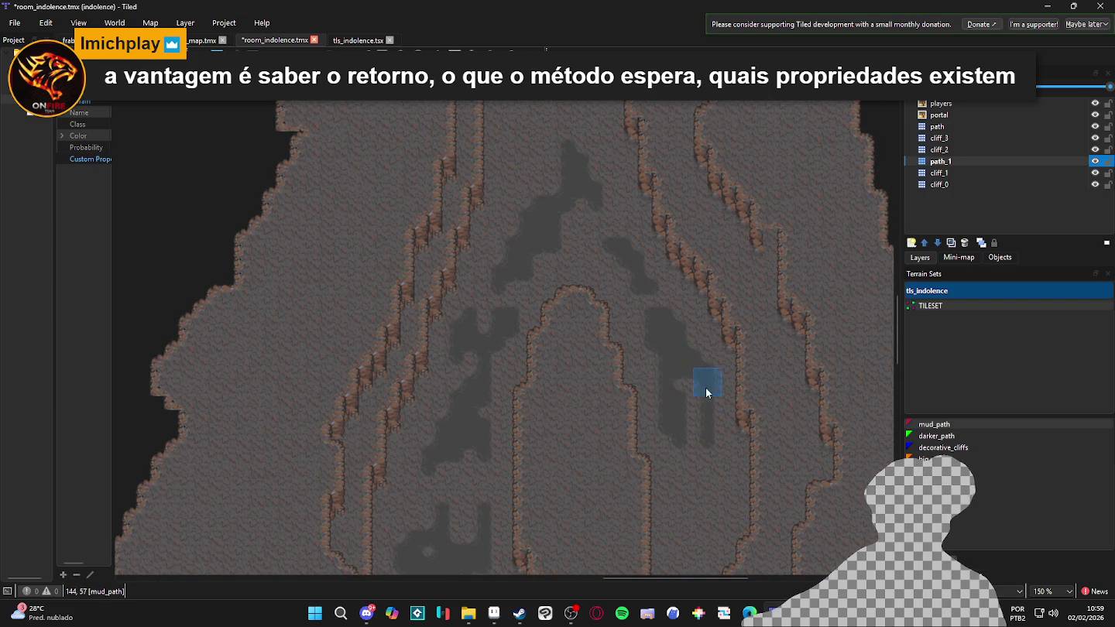
pyautogui.scroll(-3, 706, 391)
pyautogui.hotkey('ctrl', 's')
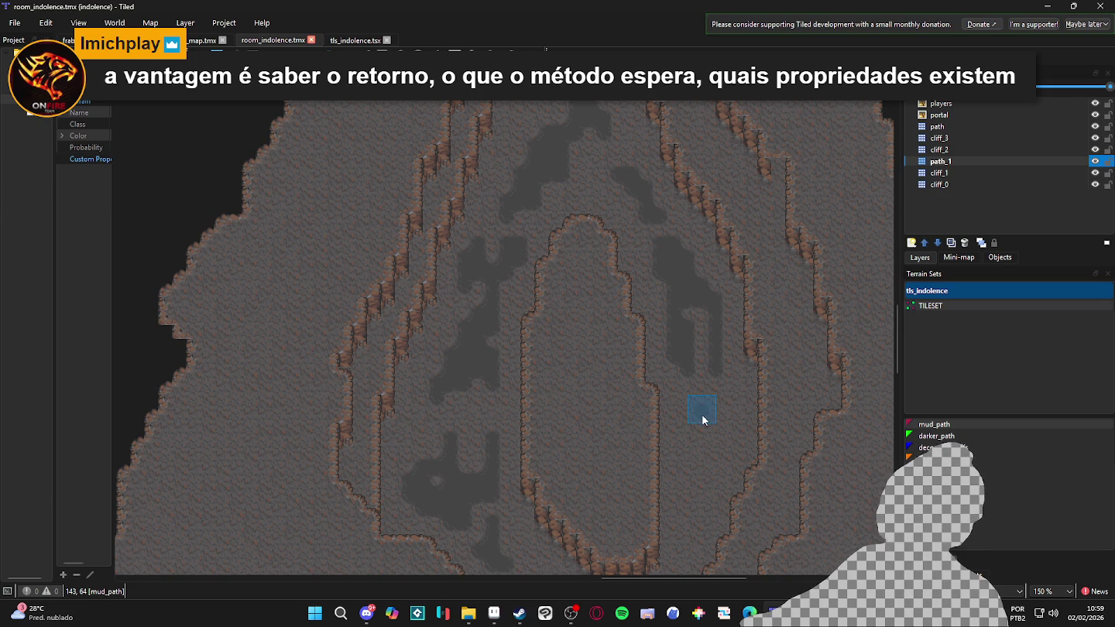
# Add mud_path blobs along the right passage beside the central cliff island, extending downward
pyautogui.scroll(-2, 703, 420)
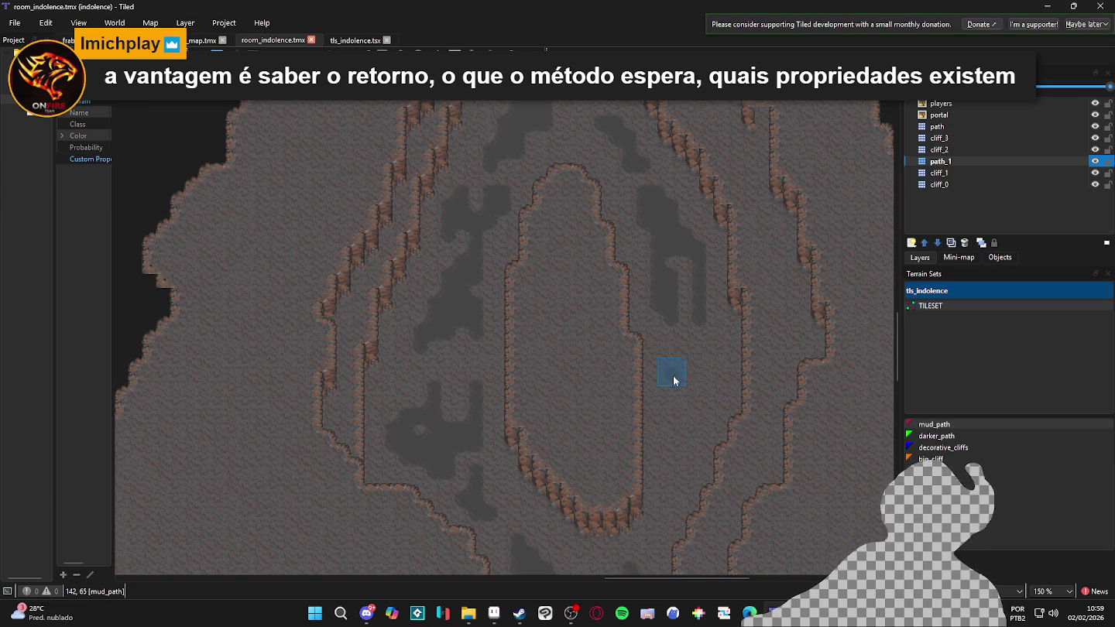
pyautogui.click(705, 326)
pyautogui.moveTo(714, 291)
pyautogui.mouseDown()
pyautogui.moveTo(704, 387)
pyautogui.moveTo(704, 375)
pyautogui.moveTo(669, 364)
pyautogui.moveTo(670, 328)
pyautogui.mouseUp()
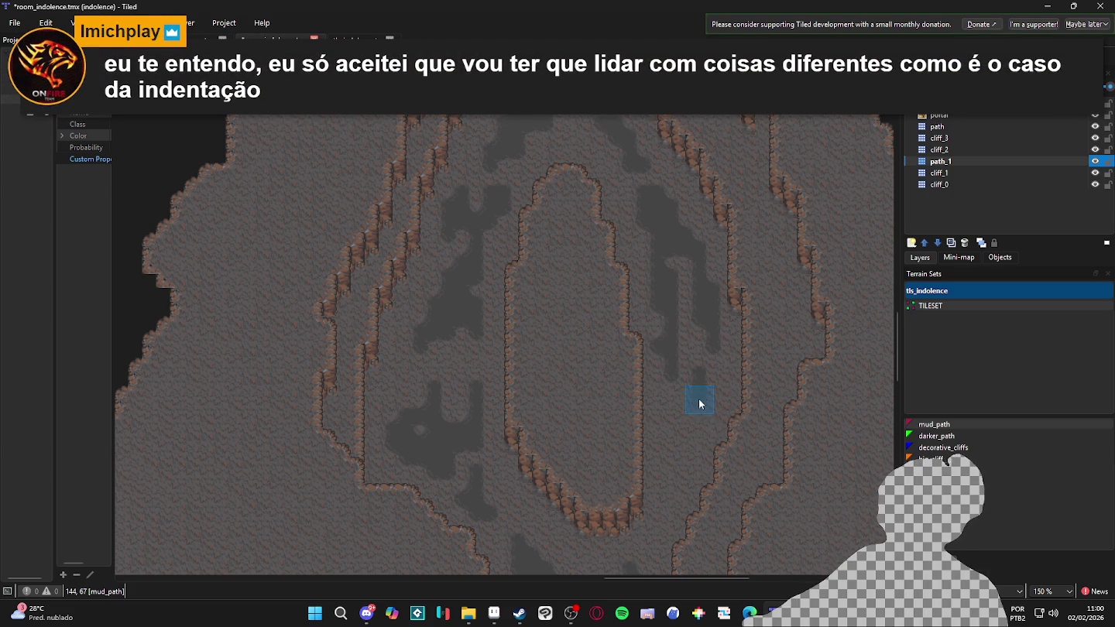
pyautogui.scroll(-1, 700, 399)
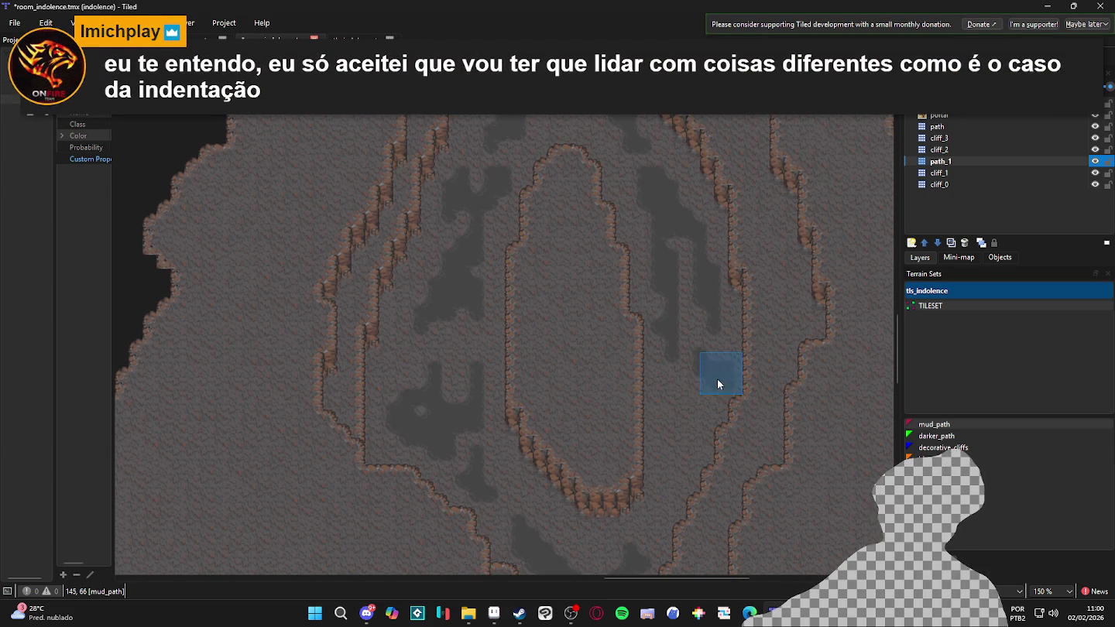
pyautogui.moveTo(715, 368)
pyautogui.mouseDown()
pyautogui.moveTo(700, 410)
pyautogui.moveTo(719, 395)
pyautogui.moveTo(687, 415)
pyautogui.moveTo(679, 442)
pyautogui.moveTo(666, 413)
pyautogui.mouseUp()
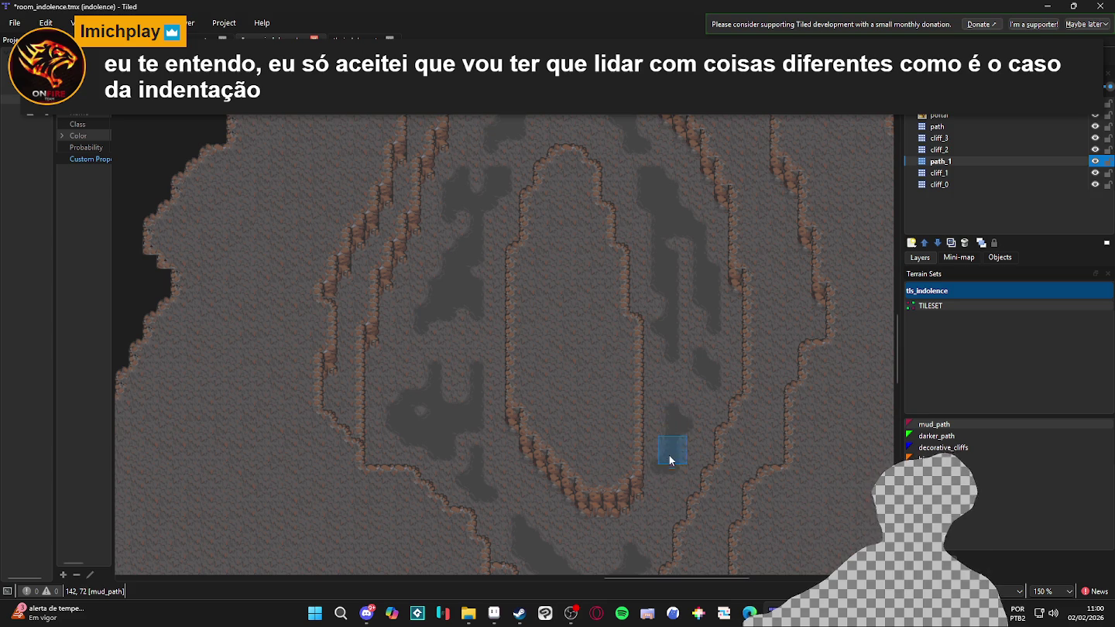
pyautogui.scroll(1, 670, 456)
pyautogui.scroll(-2, 658, 423)
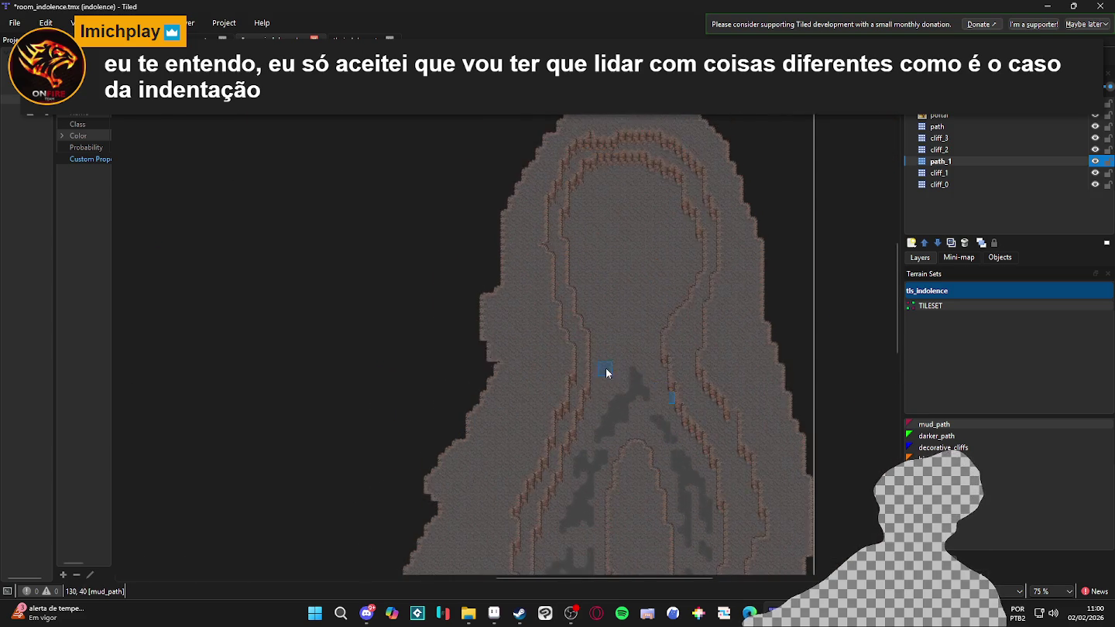
pyautogui.scroll(1, 606, 371)
pyautogui.moveTo(636, 354)
pyautogui.mouseDown()
pyautogui.moveTo(630, 331)
pyautogui.moveTo(638, 369)
pyautogui.moveTo(600, 303)
pyautogui.moveTo(592, 211)
pyautogui.moveTo(580, 213)
pyautogui.moveTo(603, 143)
pyautogui.moveTo(597, 191)
pyautogui.moveTo(610, 152)
pyautogui.moveTo(650, 141)
pyautogui.moveTo(689, 175)
pyautogui.moveTo(693, 252)
pyautogui.moveTo(709, 227)
pyautogui.moveTo(657, 304)
pyautogui.moveTo(602, 281)
pyautogui.moveTo(637, 182)
pyautogui.moveTo(660, 192)
pyautogui.moveTo(642, 236)
pyautogui.moveTo(650, 248)
pyautogui.moveTo(679, 216)
pyautogui.moveTo(644, 264)
pyautogui.moveTo(660, 283)
pyautogui.moveTo(651, 119)
pyautogui.moveTo(667, 121)
pyautogui.moveTo(695, 165)
pyautogui.mouseUp()
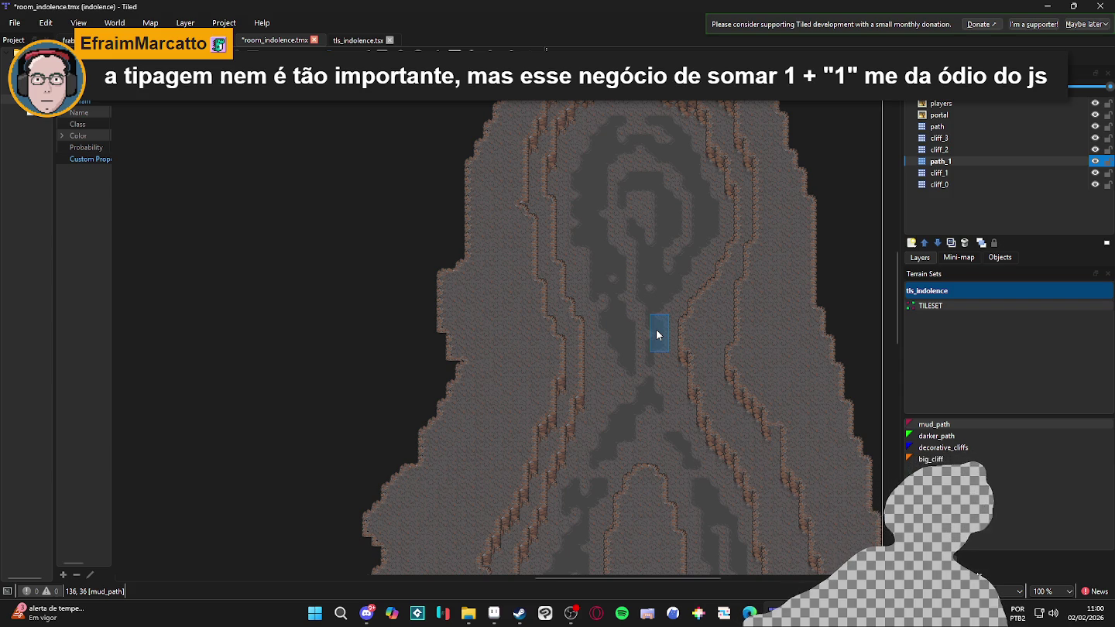
pyautogui.scroll(-3, 644, 329)
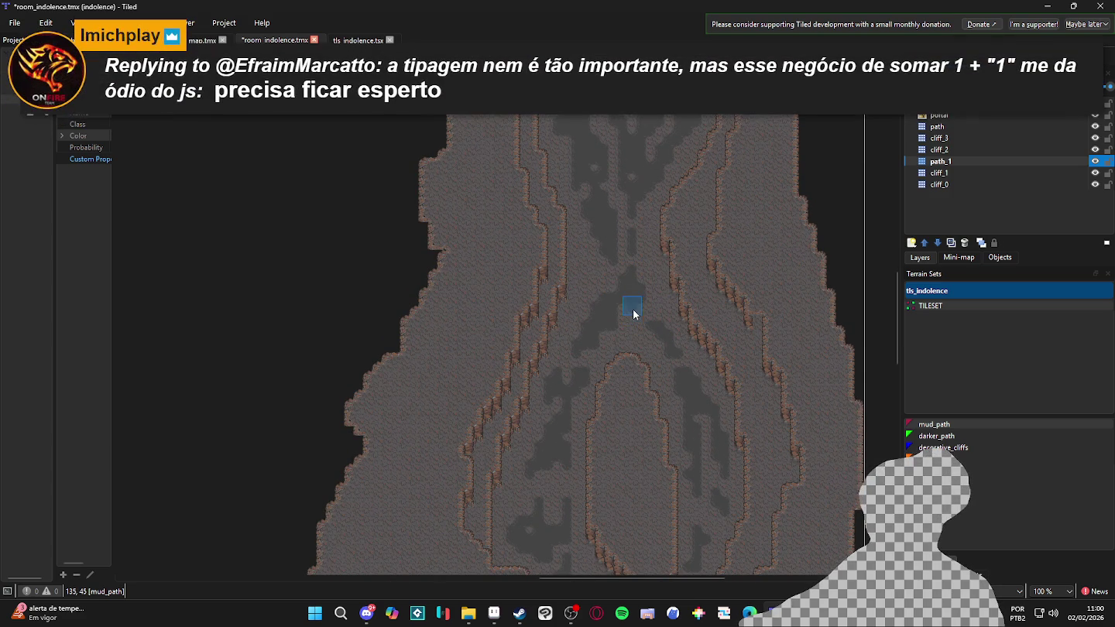
pyautogui.keyDown('ctrl'); pyautogui.scroll(-2, 650, 379); pyautogui.keyUp('ctrl')
# Paint a mud_path strip along the lower bend's path and bring its western end into view
pyautogui.scroll(-5, 651, 309)
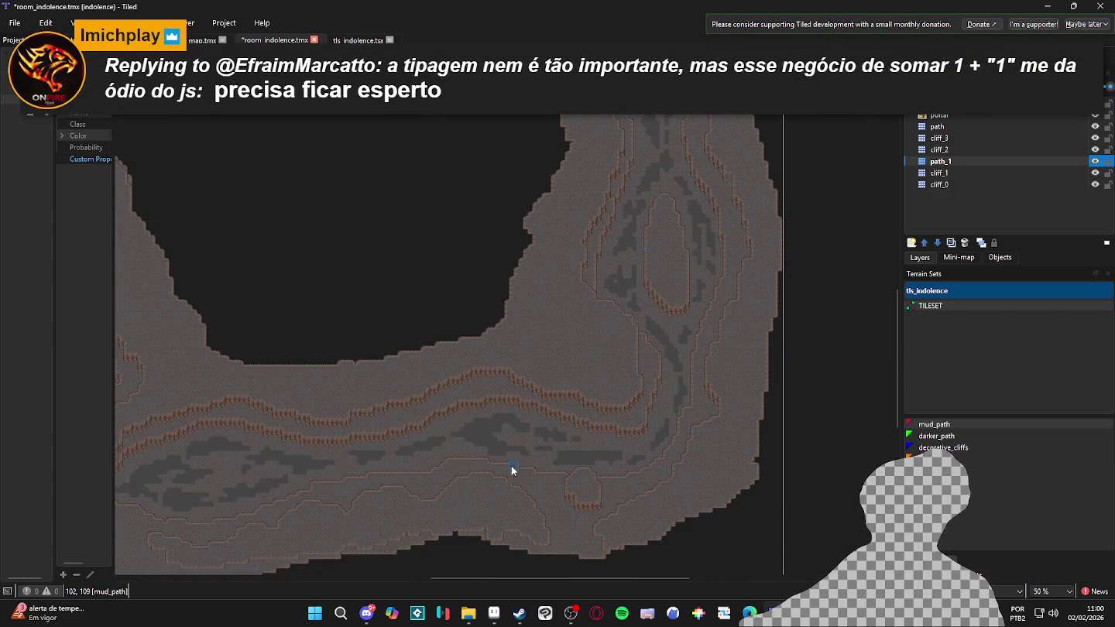
pyautogui.keyDown('ctrl'); pyautogui.scroll(2, 582, 453); pyautogui.keyUp('ctrl')
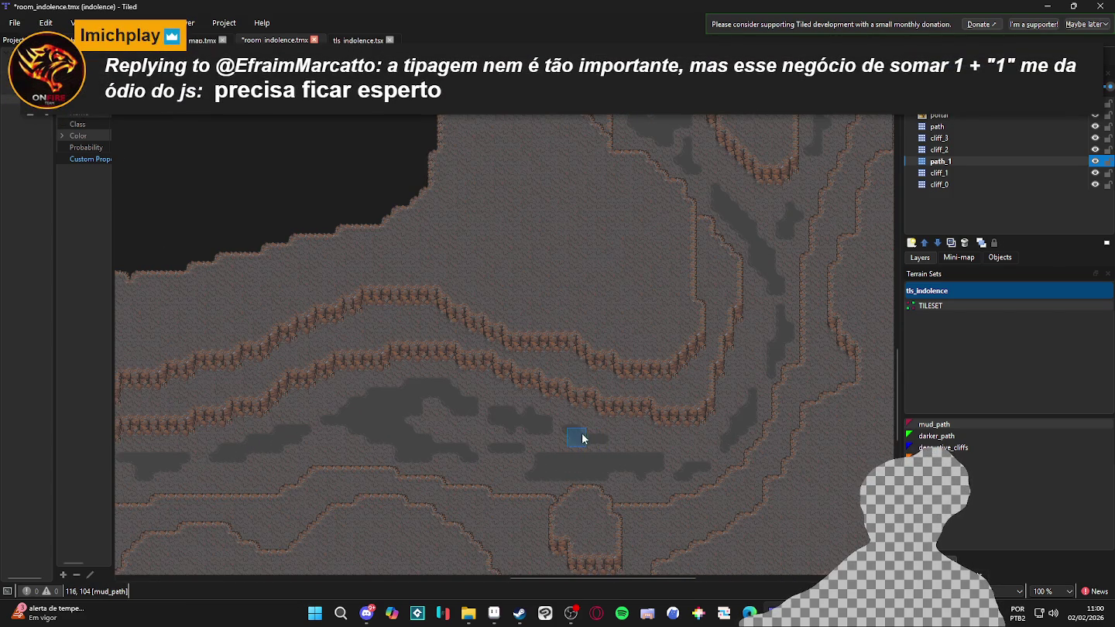
pyautogui.moveTo(608, 439)
pyautogui.mouseDown()
pyautogui.moveTo(589, 432)
pyautogui.moveTo(640, 456)
pyautogui.moveTo(625, 448)
pyautogui.moveTo(652, 448)
pyautogui.mouseUp()
pyautogui.moveTo(364, 426); pyautogui.dragTo(627, 418)
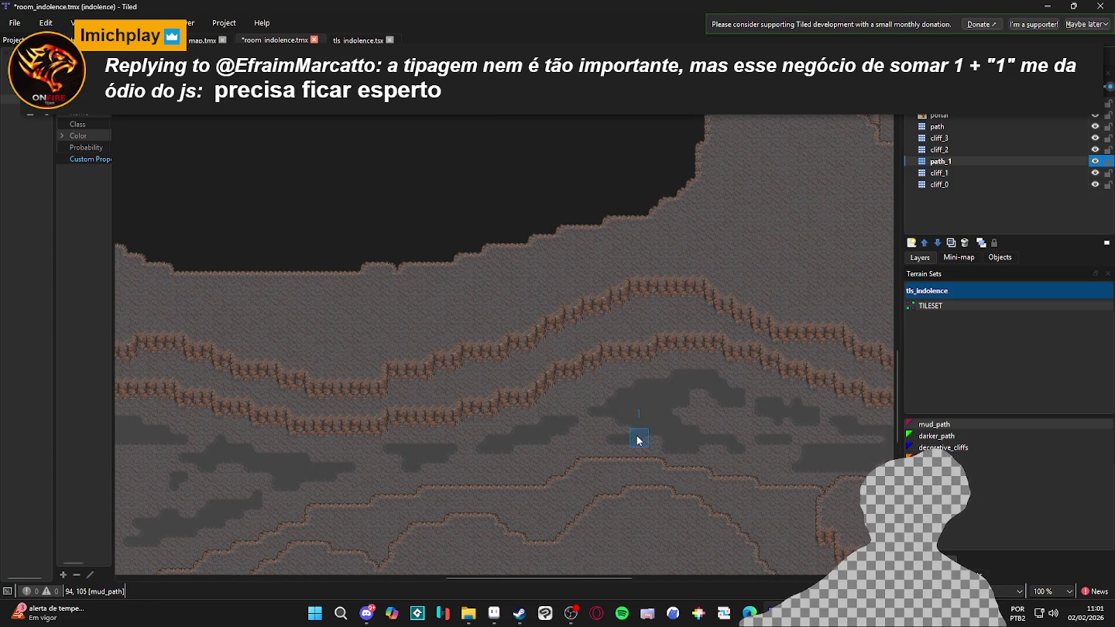
pyautogui.scroll(-1, 542, 430)
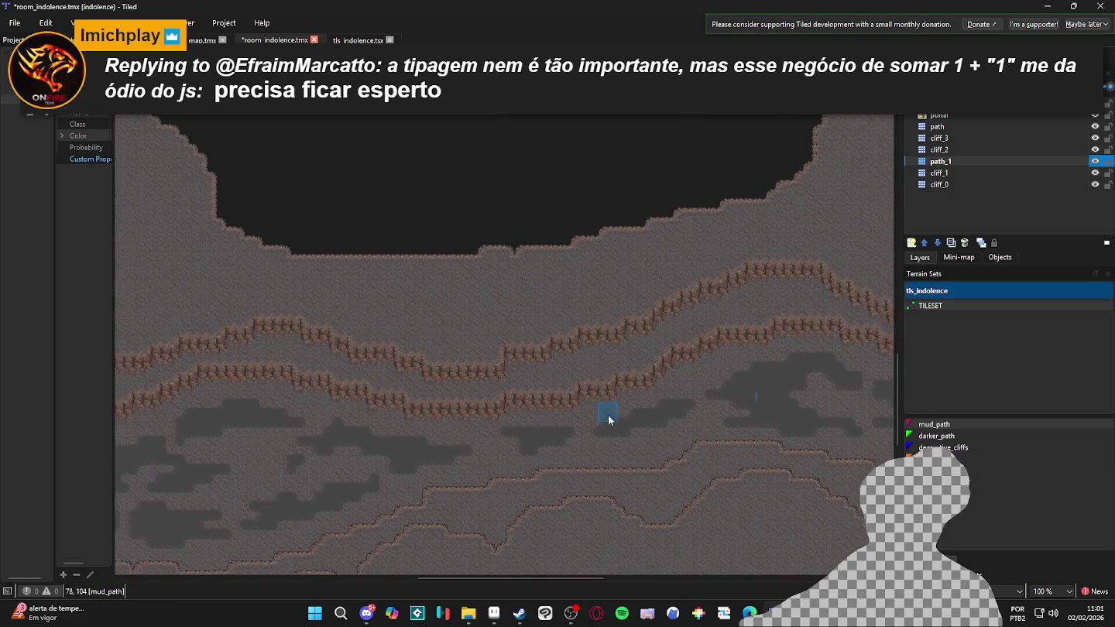
pyautogui.scroll(1, 434, 461)
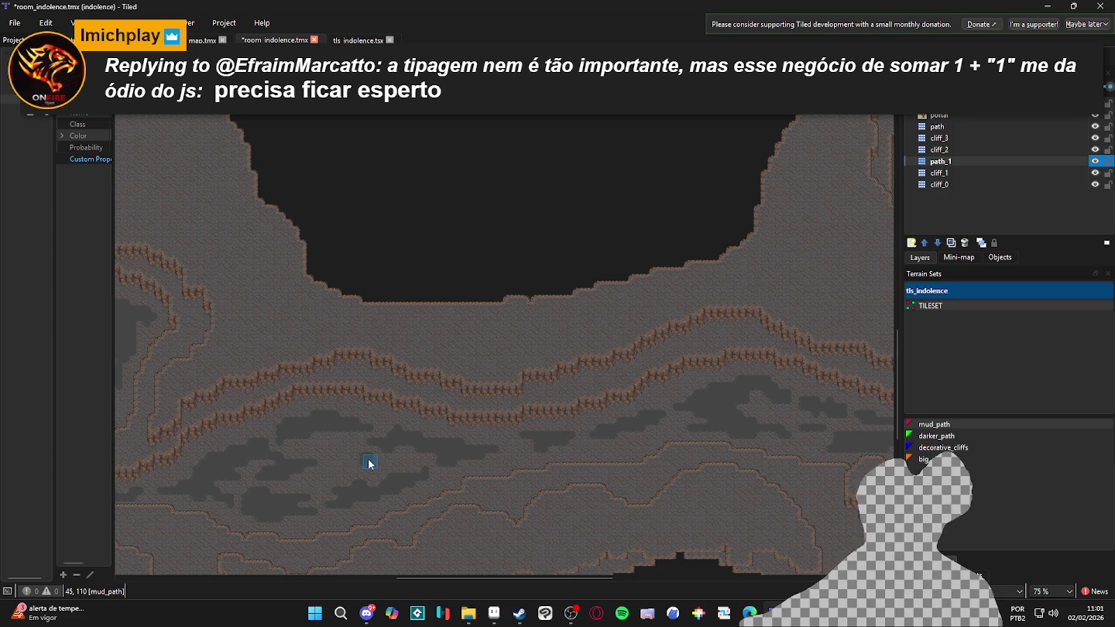
pyautogui.moveTo(368, 463); pyautogui.dragTo(600, 463)
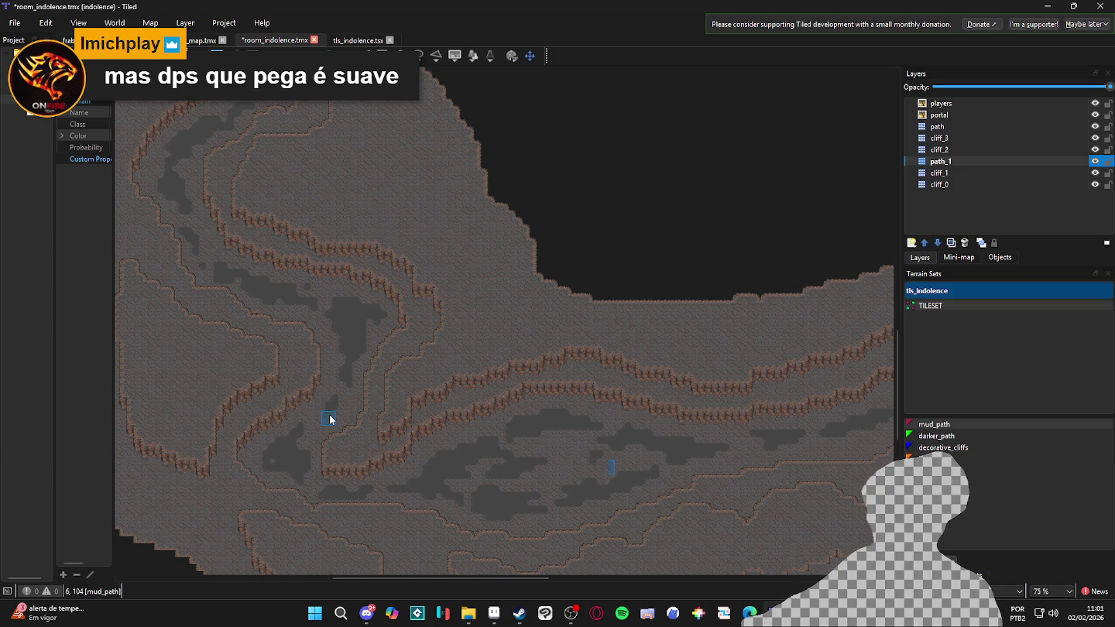
pyautogui.scroll(-2, 333, 421)
pyautogui.hscroll(5, 332, 421)
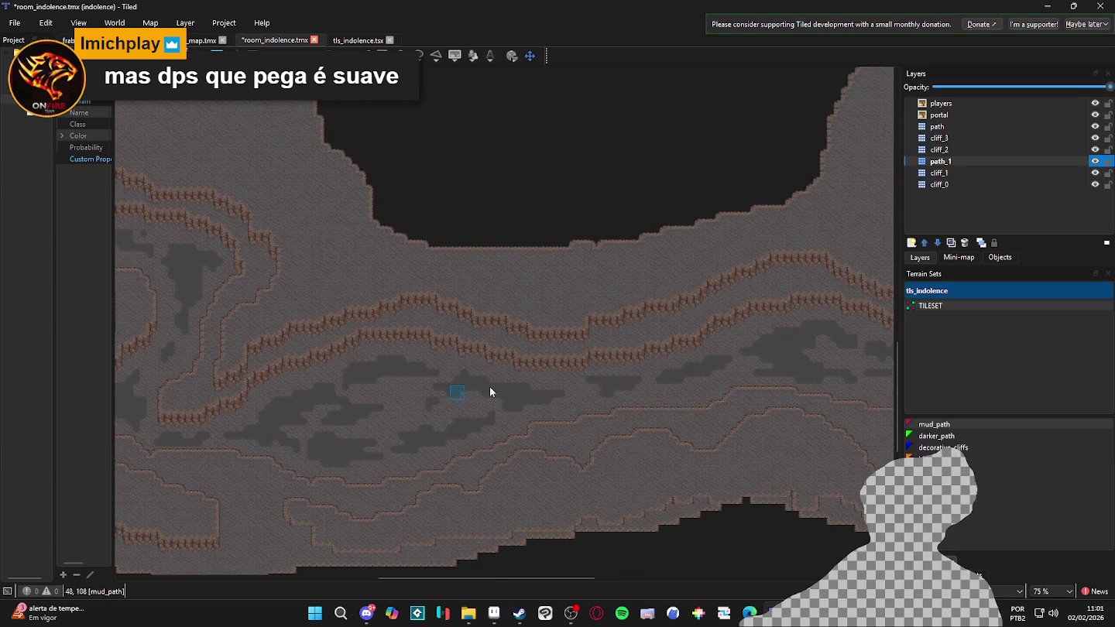
pyautogui.hscroll(10, 624, 411)
pyautogui.scroll(5, 654, 423)
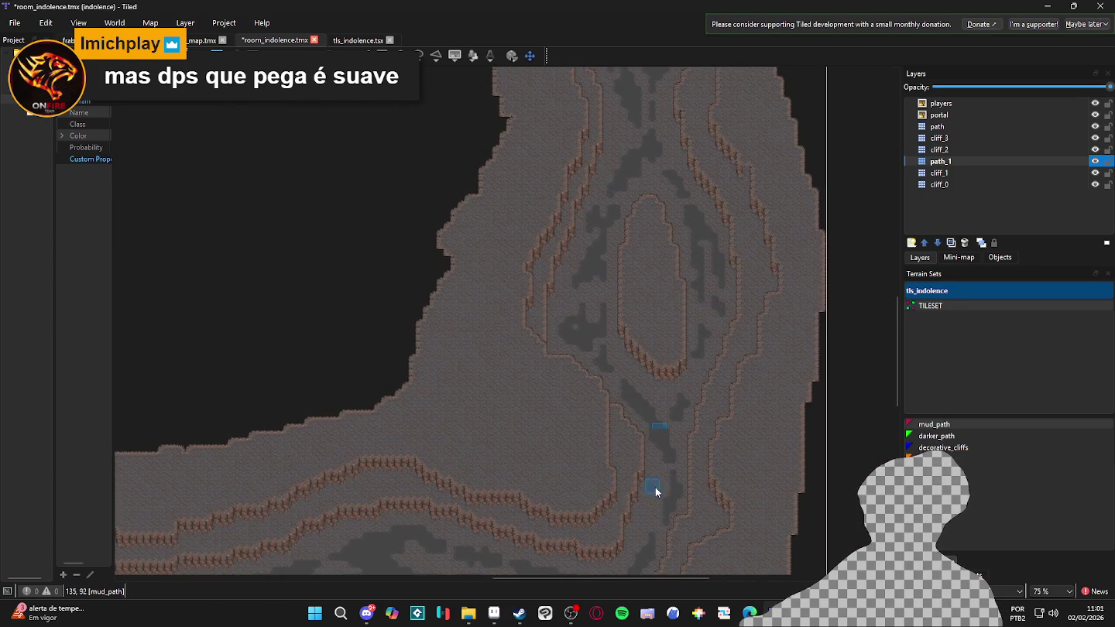
pyautogui.scroll(2, 658, 464)
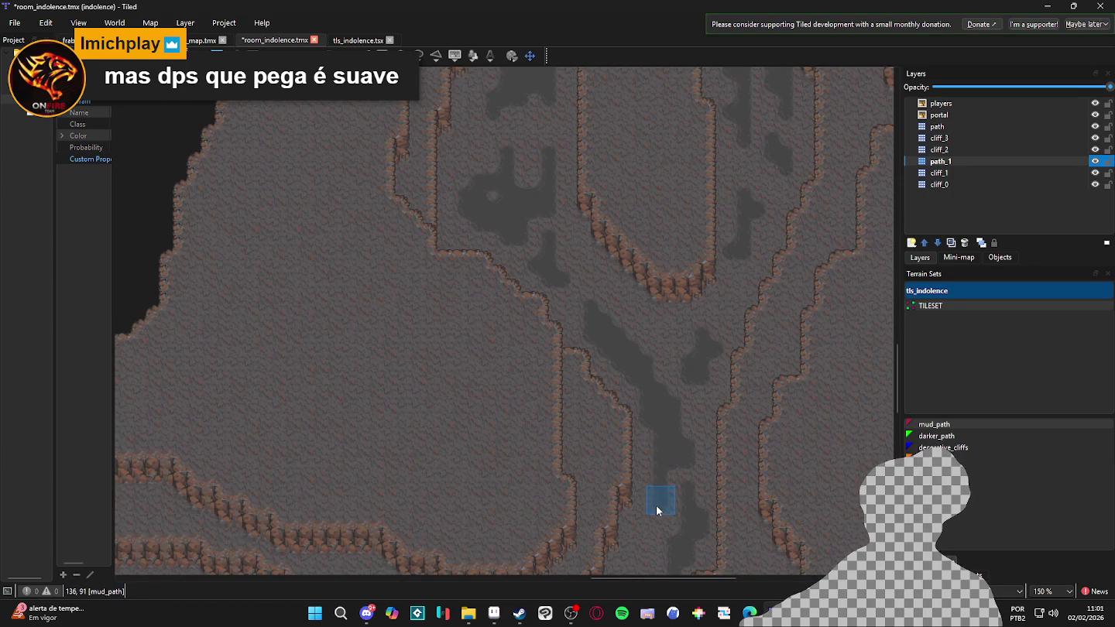
pyautogui.scroll(-2, 679, 484)
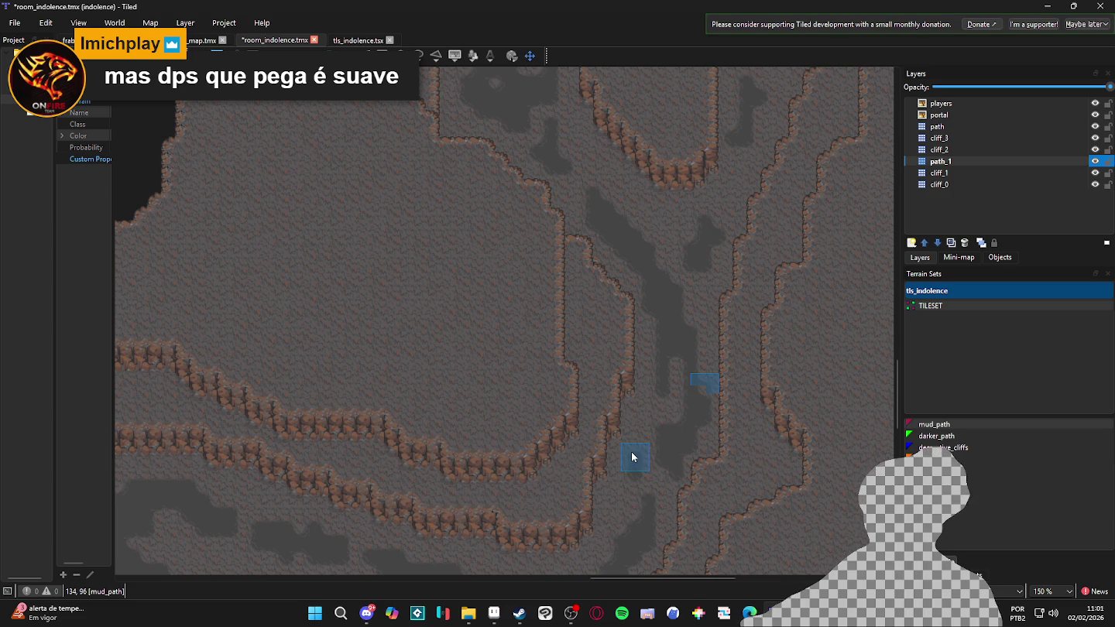
pyautogui.keyDown('ctrl'); pyautogui.scroll(-2, 690, 525); pyautogui.keyUp('ctrl')
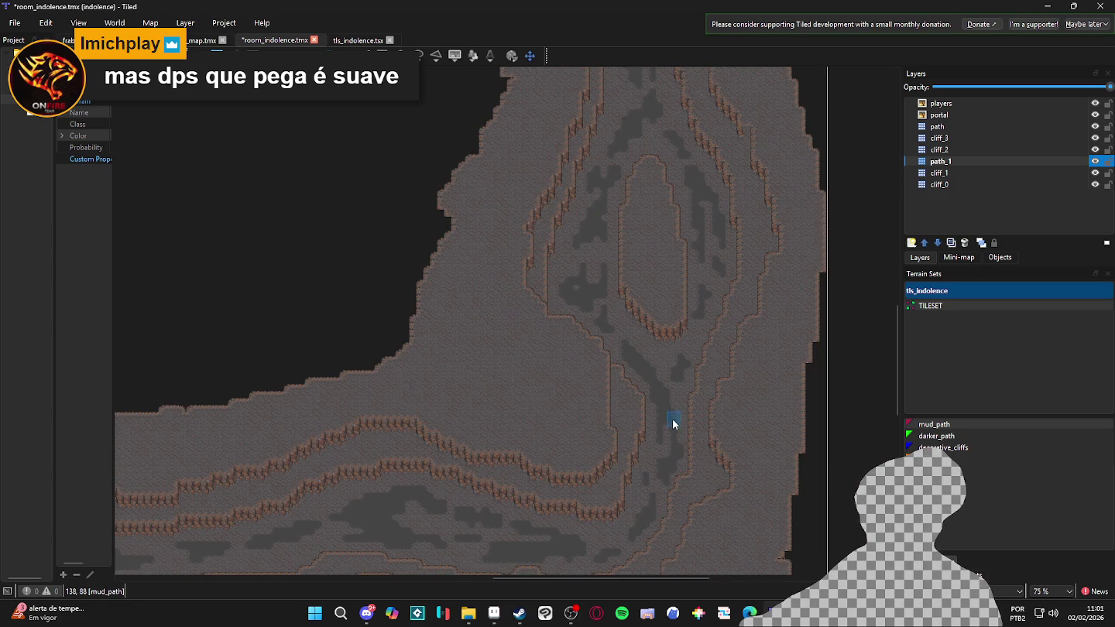
pyautogui.hscroll(-5, 602, 290)
pyautogui.scroll(-2, 603, 291)
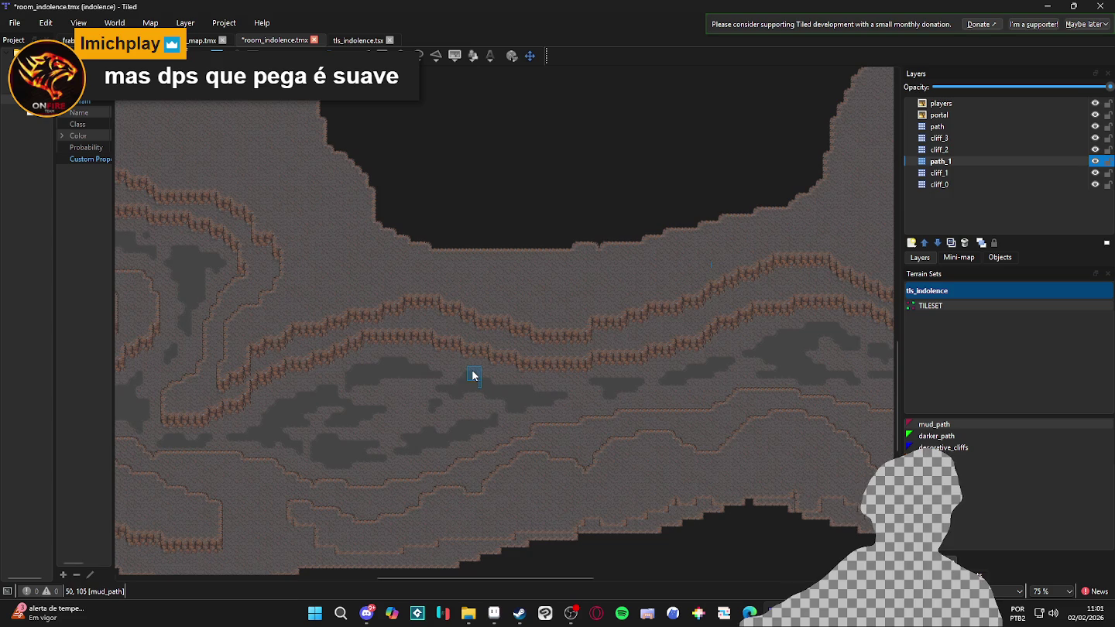
pyautogui.hscroll(-5, 488, 426)
pyautogui.scroll(1, 374, 383)
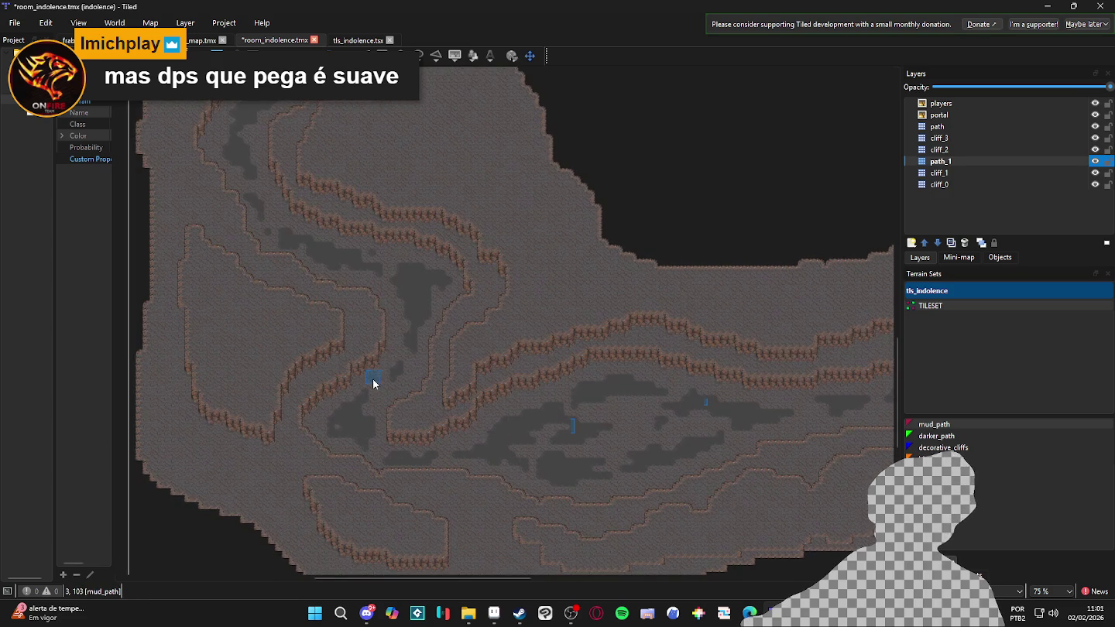
pyautogui.moveTo(387, 273); pyautogui.dragTo(409, 299)
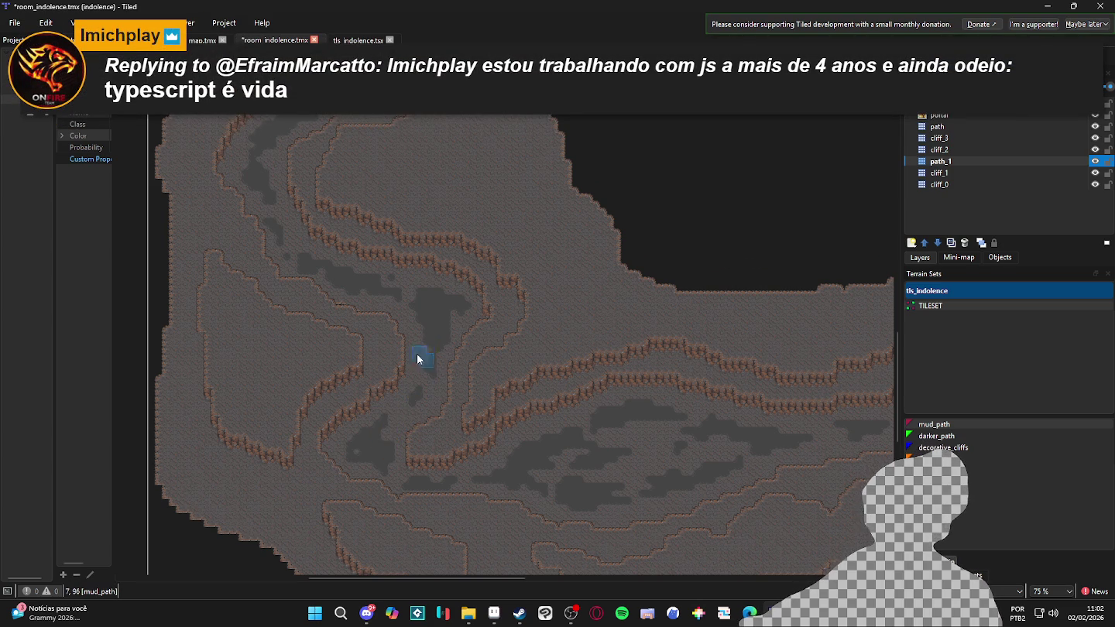
# Extend mud_path toward the top and add a patch beside the character circle
pyautogui.scroll(5, 426, 351)
pyautogui.hscroll(5, 426, 351)
pyautogui.scroll(5, 414, 448)
pyautogui.keyDown('ctrl'); pyautogui.scroll(3, 428, 334); pyautogui.keyUp('ctrl')
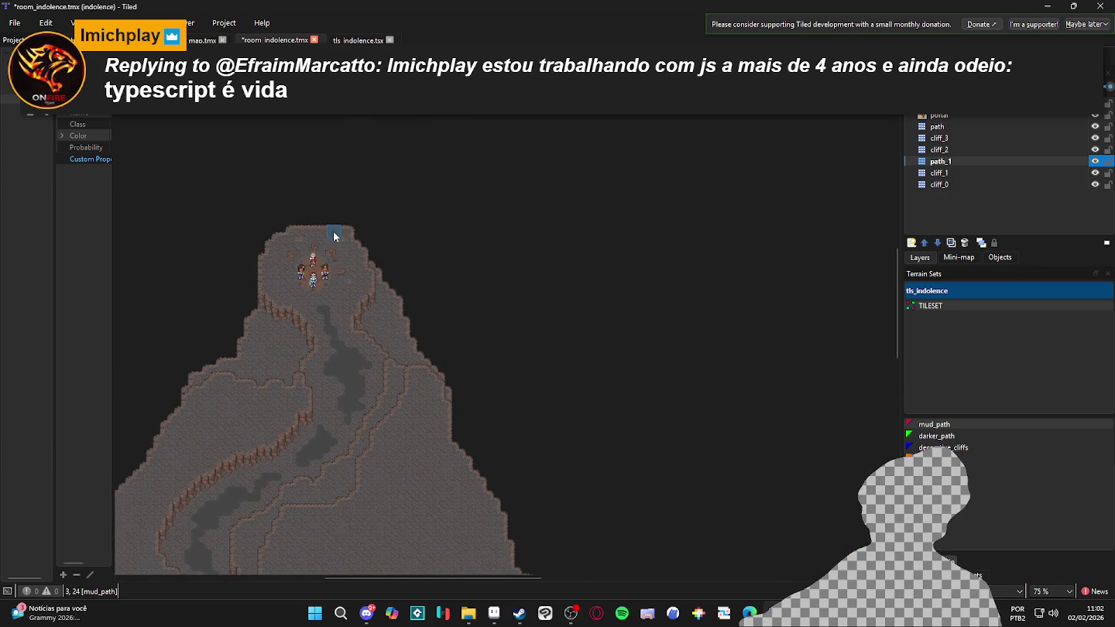
pyautogui.moveTo(353, 273)
pyautogui.mouseDown()
pyautogui.moveTo(325, 291)
pyautogui.moveTo(246, 288)
pyautogui.mouseUp()
pyautogui.moveTo(200, 240)
pyautogui.mouseDown()
pyautogui.moveTo(185, 212)
pyautogui.moveTo(178, 218)
pyautogui.moveTo(196, 252)
pyautogui.mouseUp()
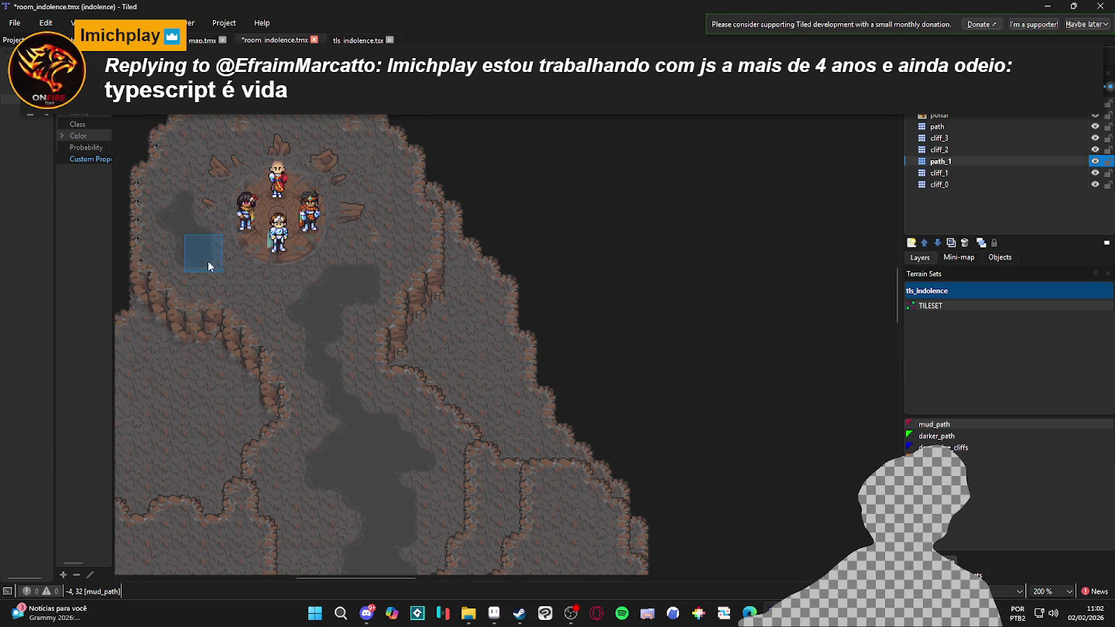
pyautogui.scroll(1, 253, 298)
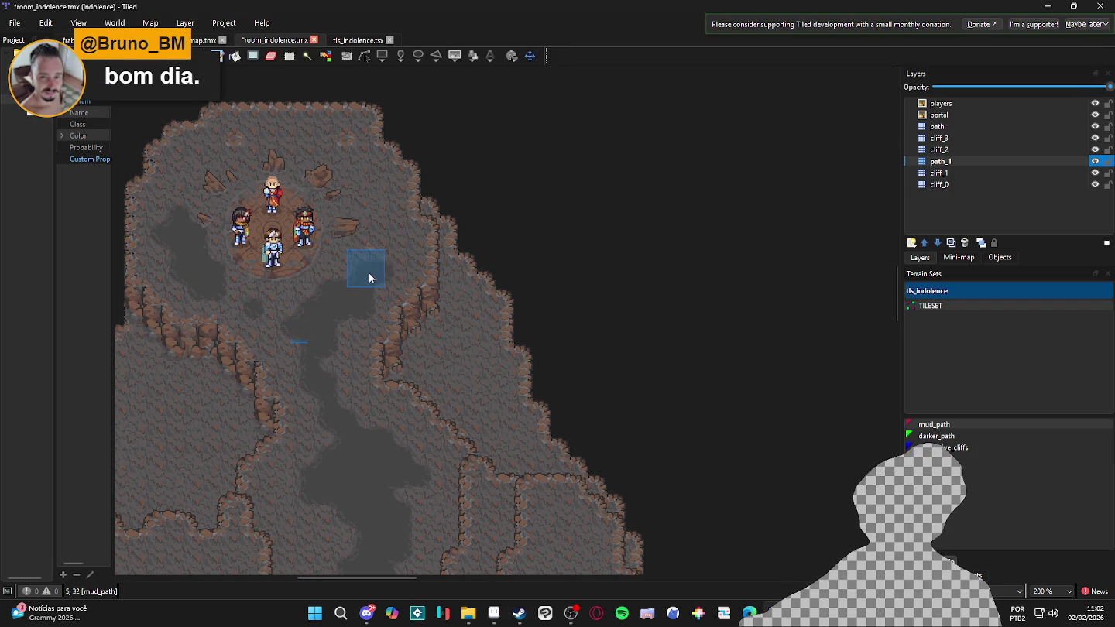
pyautogui.scroll(3, 365, 244)
pyautogui.moveTo(367, 245)
pyautogui.mouseDown()
pyautogui.moveTo(382, 293)
pyautogui.moveTo(408, 283)
pyautogui.moveTo(435, 310)
pyautogui.mouseUp()
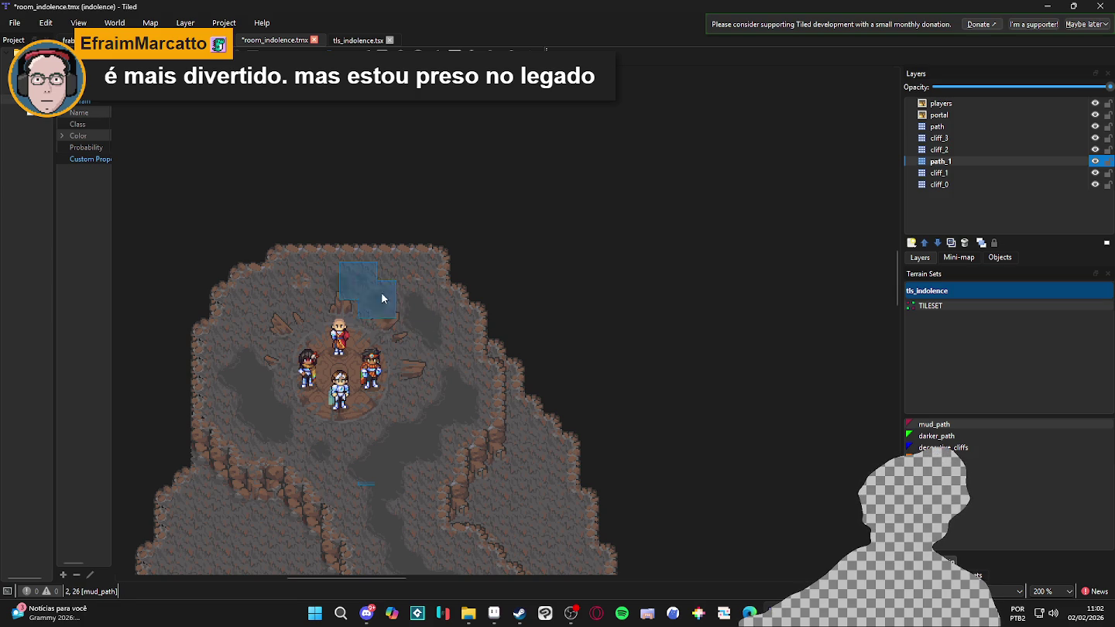
# Compare the map with path_1 hidden, then paint a hooked mud strip on the left ledge
pyautogui.keyDown('ctrl'); pyautogui.scroll(-1, 367, 294); pyautogui.keyUp('ctrl')
pyautogui.scroll(-5, 488, 233)
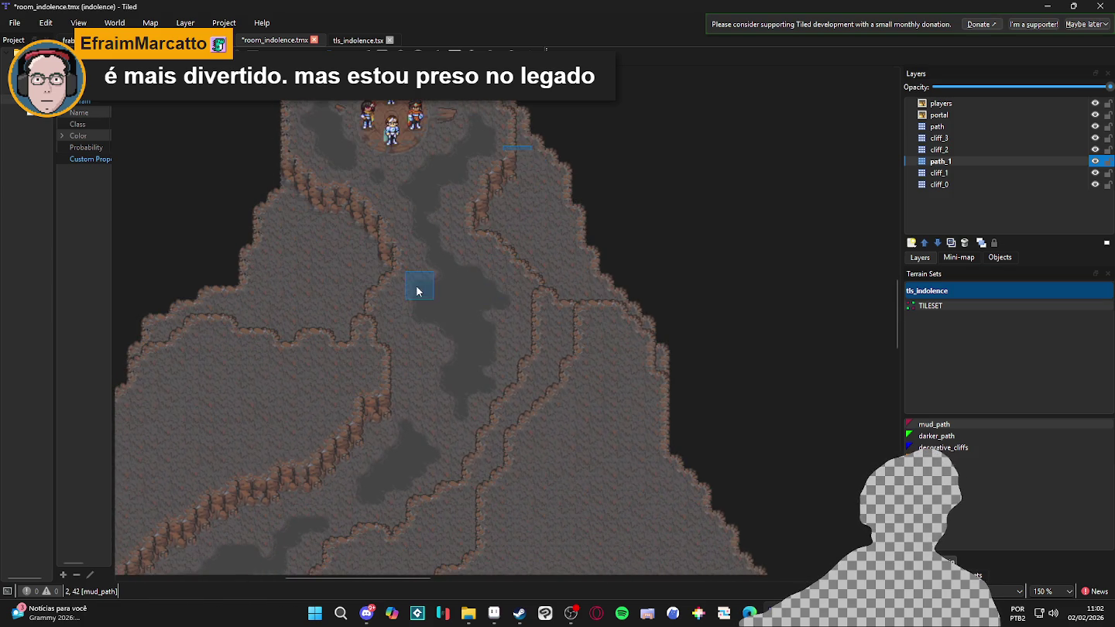
pyautogui.hscroll(-3, 426, 296)
pyautogui.scroll(5, 431, 298)
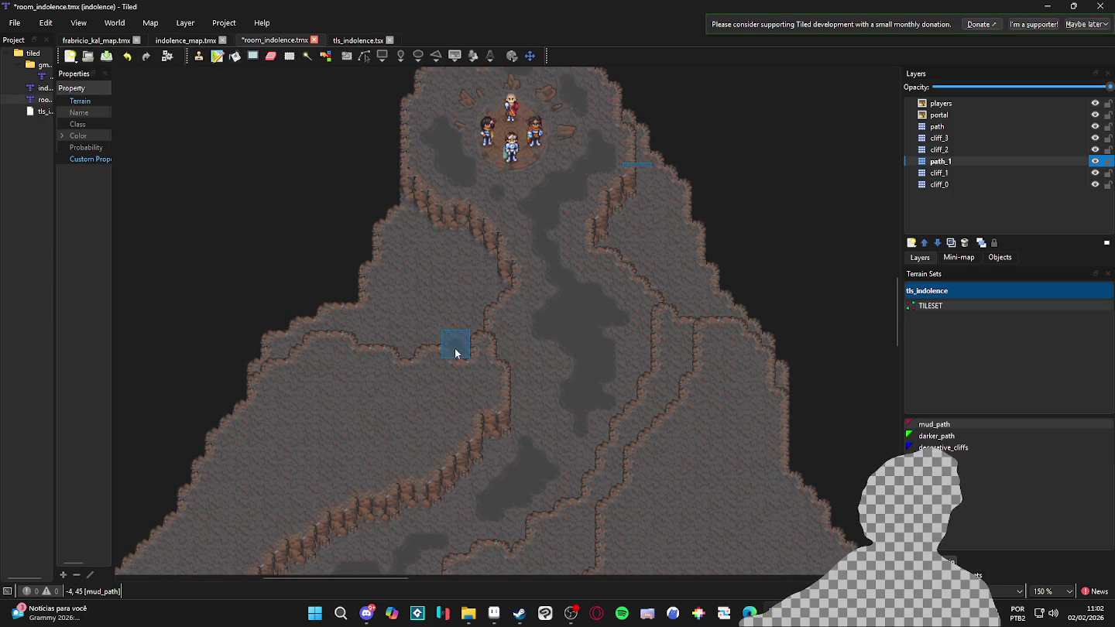
pyautogui.click(1094, 161)
pyautogui.click(1094, 162)
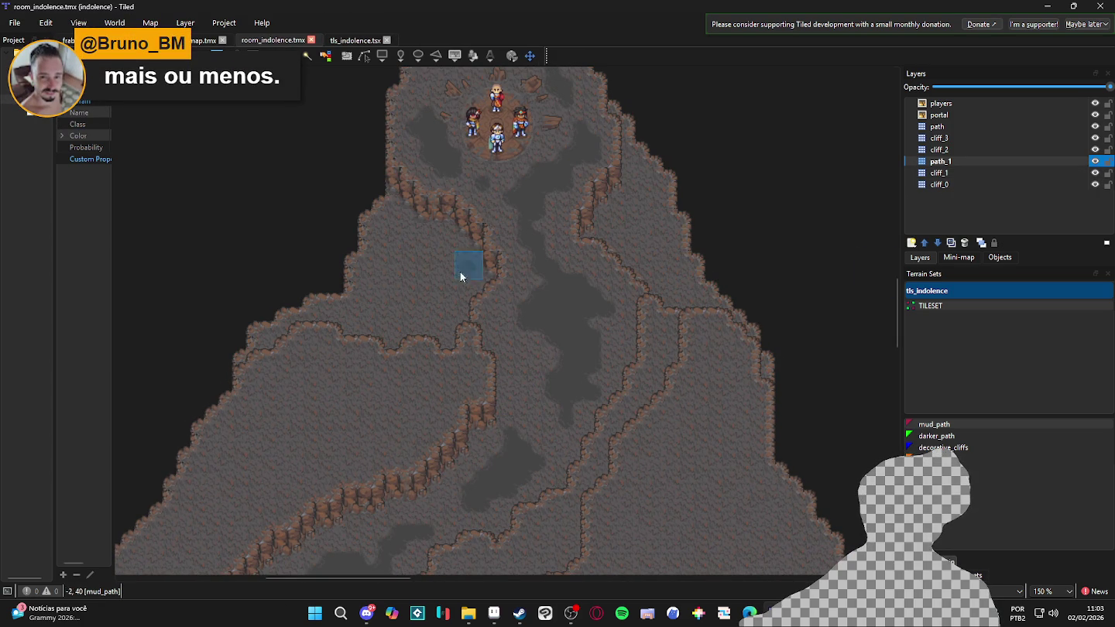
pyautogui.moveTo(408, 240)
pyautogui.mouseDown()
pyautogui.moveTo(461, 268)
pyautogui.moveTo(451, 298)
pyautogui.moveTo(417, 316)
pyautogui.moveTo(434, 269)
pyautogui.moveTo(402, 255)
pyautogui.moveTo(391, 303)
pyautogui.moveTo(373, 311)
pyautogui.moveTo(414, 326)
pyautogui.moveTo(373, 322)
pyautogui.mouseUp()
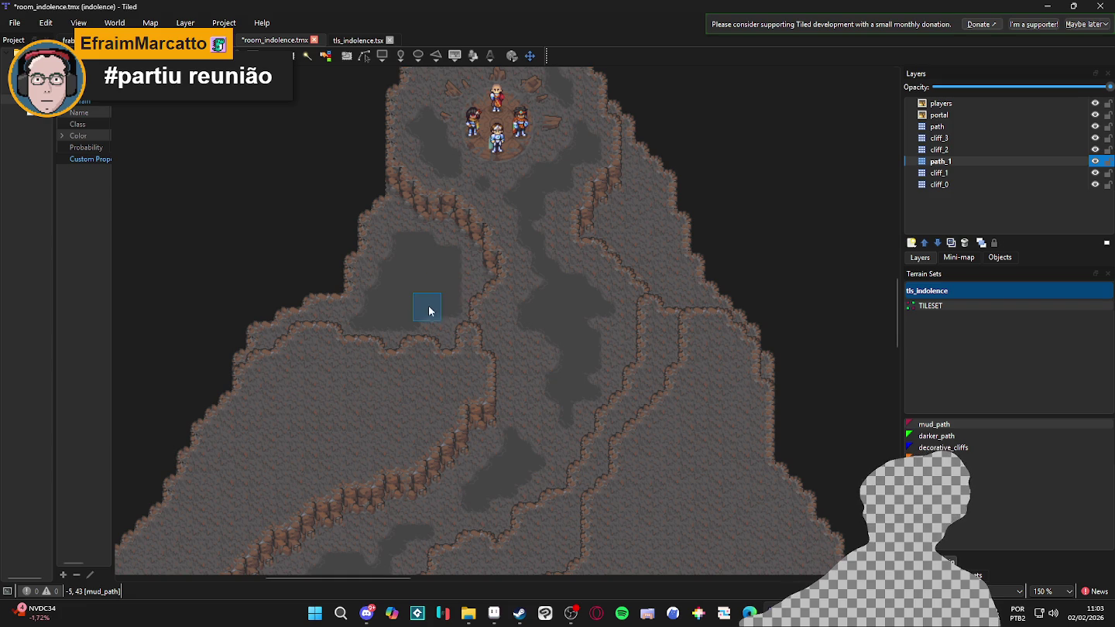
# Paint a mud_path patch on the right ledge
pyautogui.scroll(-1, 443, 310)
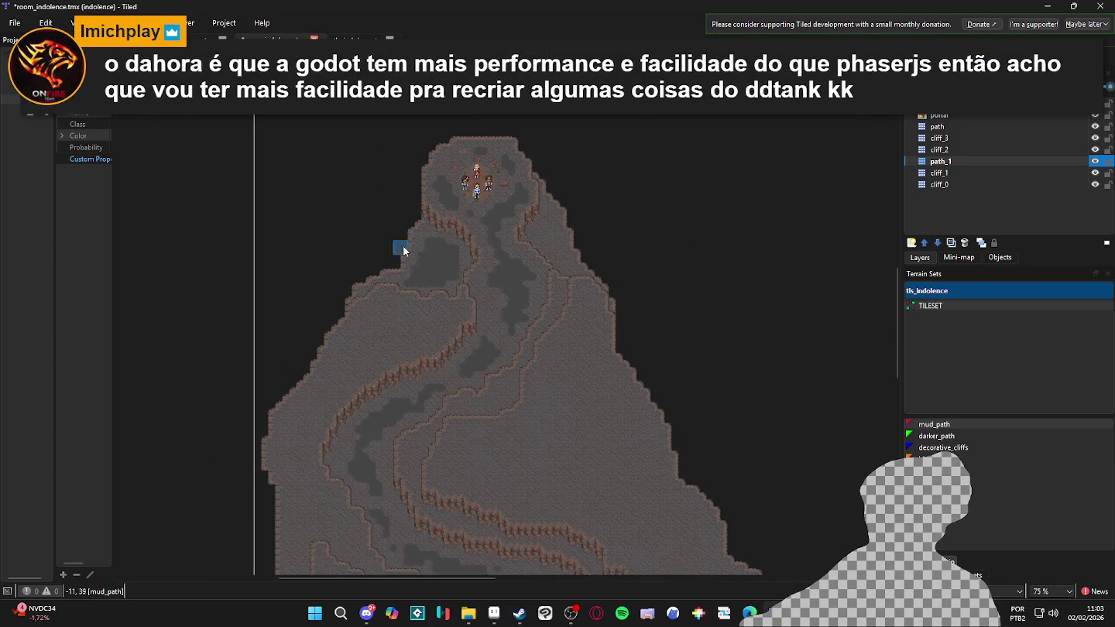
pyautogui.scroll(-1, 384, 303)
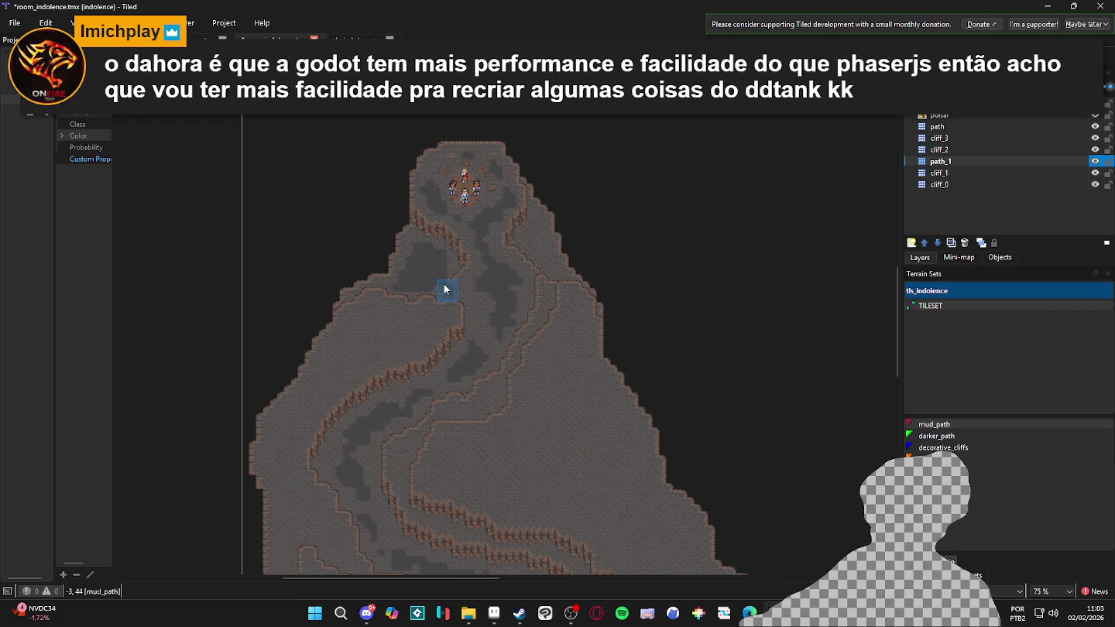
pyautogui.scroll(2, 498, 244)
pyautogui.moveTo(563, 202); pyautogui.dragTo(583, 192)
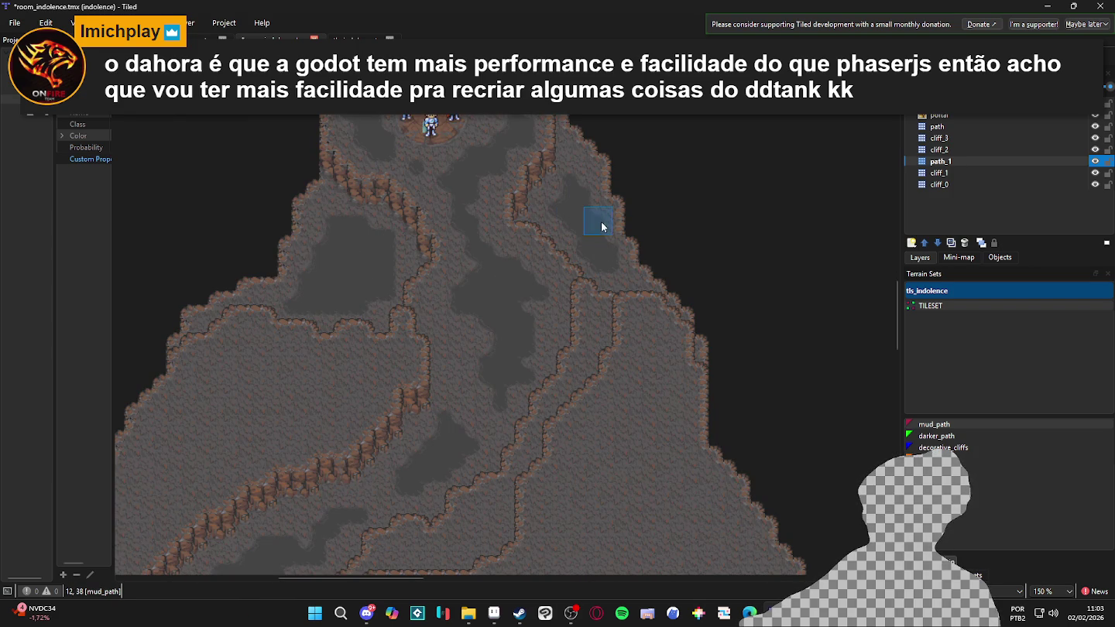
pyautogui.scroll(-1, 592, 245)
# Toggle path_1 visibility off and on to compare the painted paths
pyautogui.doubleClick(1095, 161)
pyautogui.doubleClick(1095, 161)
pyautogui.click(1096, 161)
pyautogui.click(1094, 161)
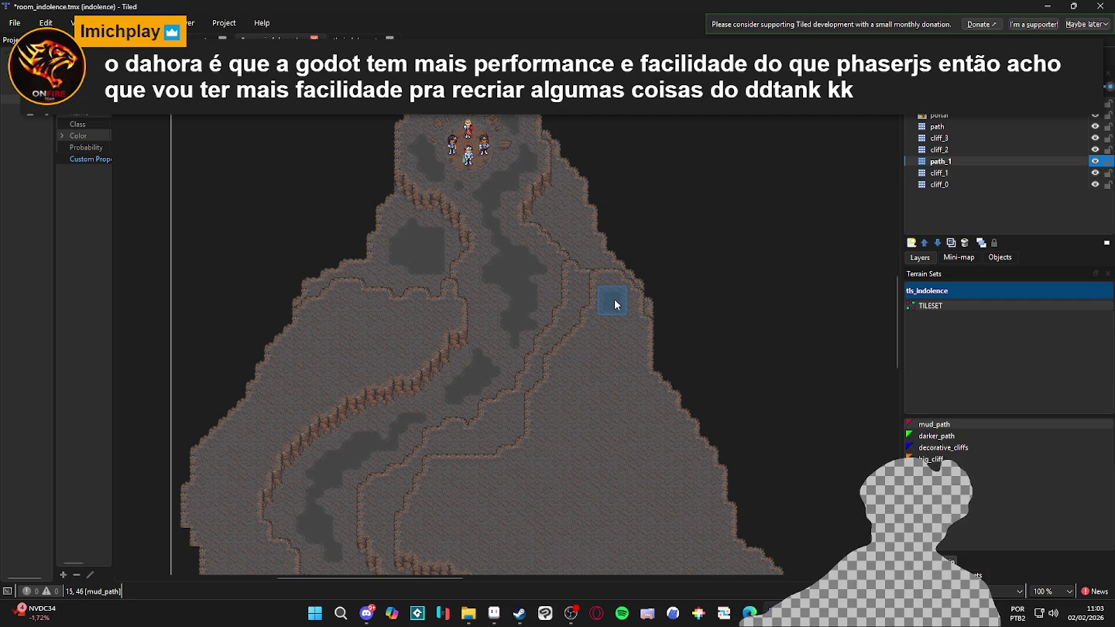
pyautogui.hscroll(-2, 630, 298)
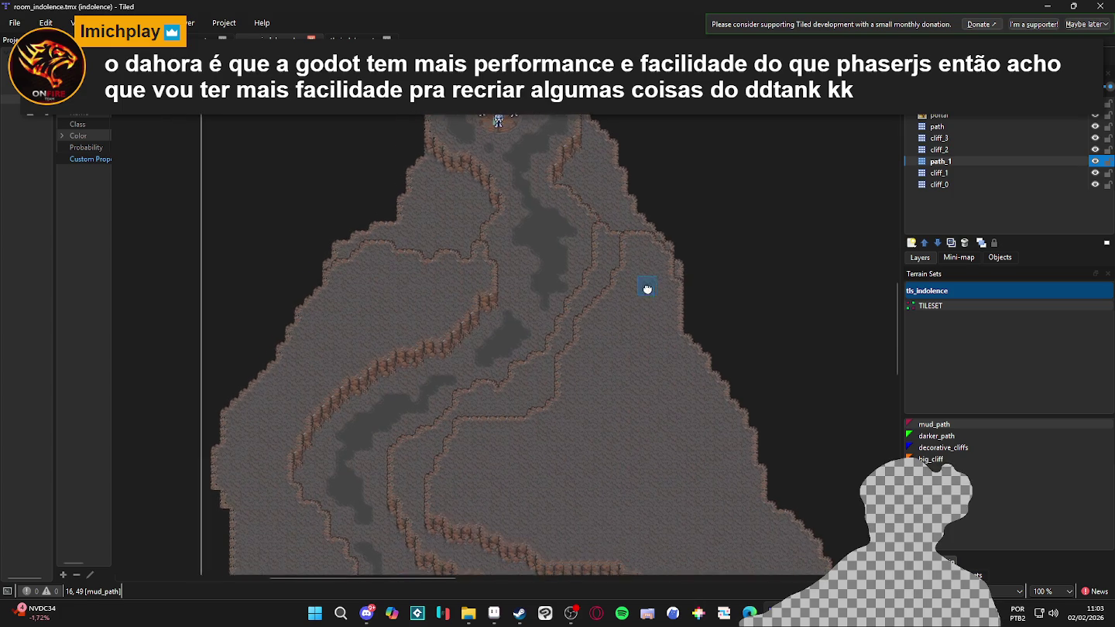
pyautogui.scroll(-1, 671, 268)
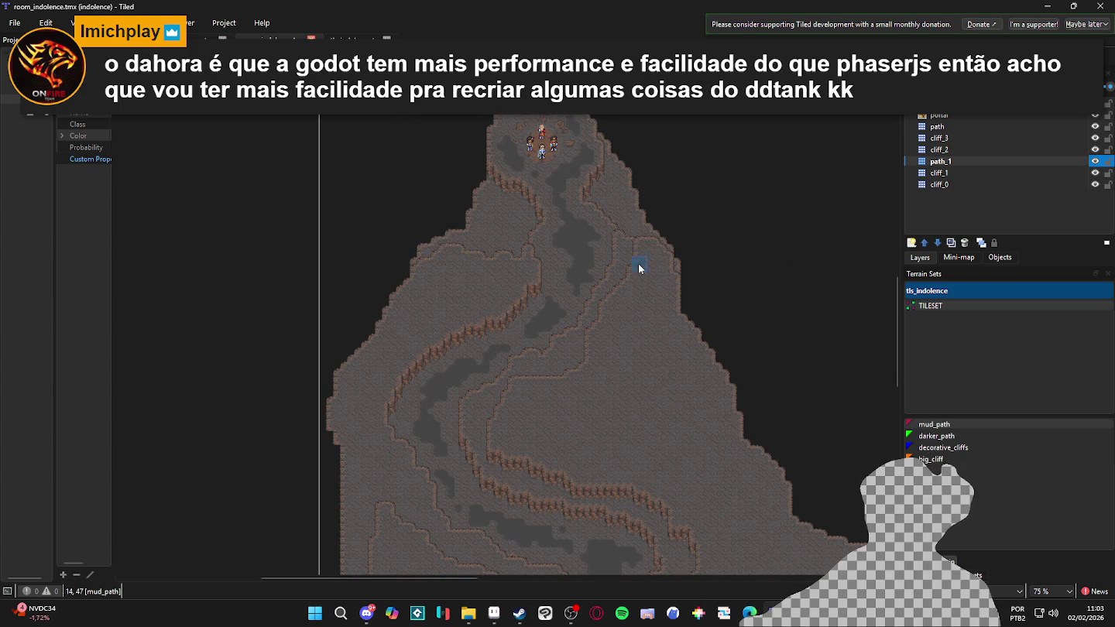
pyautogui.scroll(1, 649, 265)
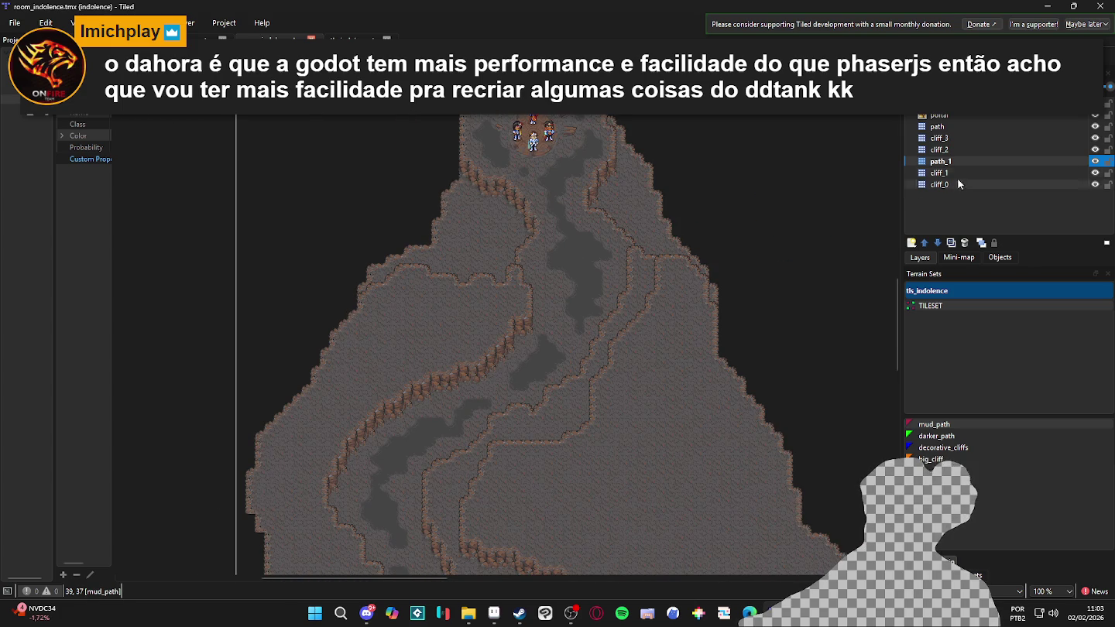
# Toggle path_1 and cliff_1 visibility to check their tiles
pyautogui.click(1095, 162)
pyautogui.click(1096, 162)
pyautogui.click(1096, 162)
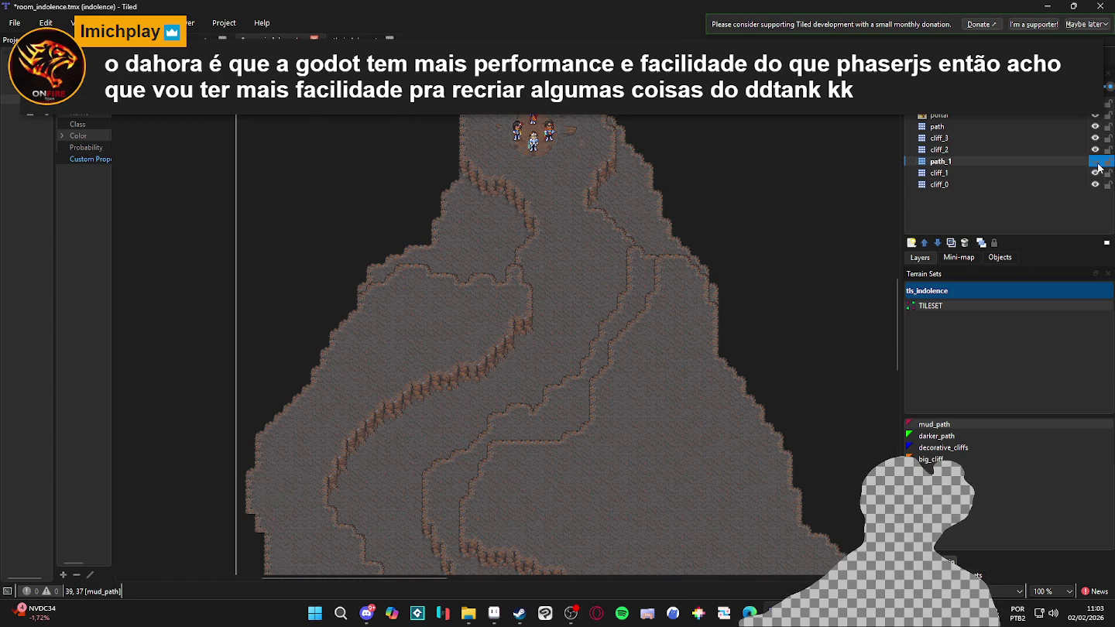
pyautogui.click(1095, 162)
pyautogui.click(1096, 177)
pyautogui.click(1097, 177)
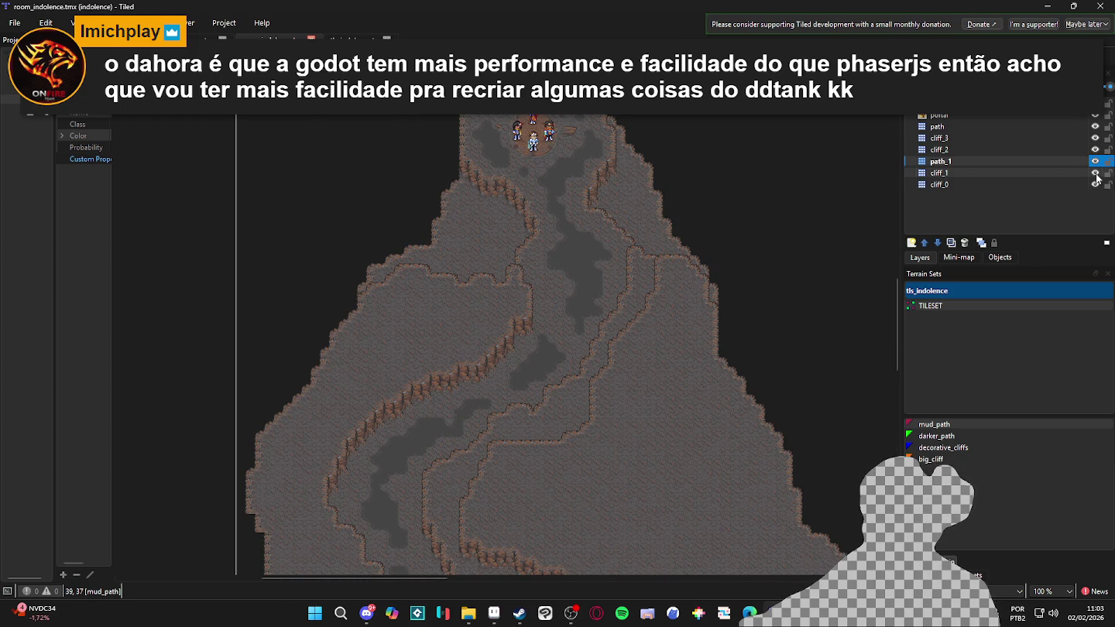
pyautogui.click(1098, 174)
pyautogui.click(1097, 174)
# Add a new tile layer named path_0 above cliff_0
pyautogui.click(1096, 184)
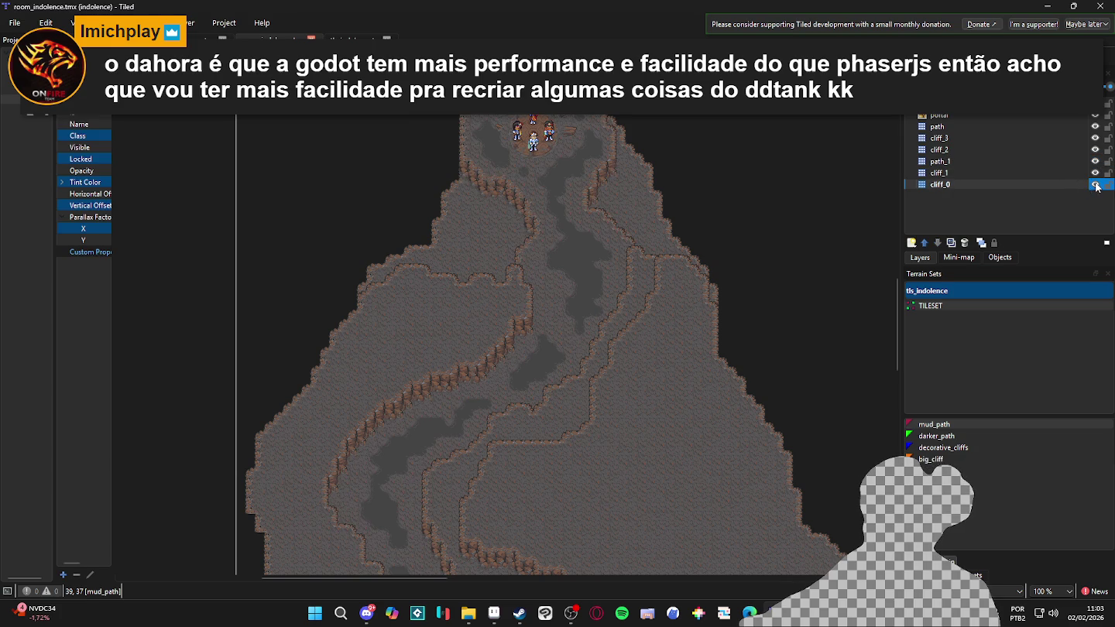
pyautogui.click(912, 243)
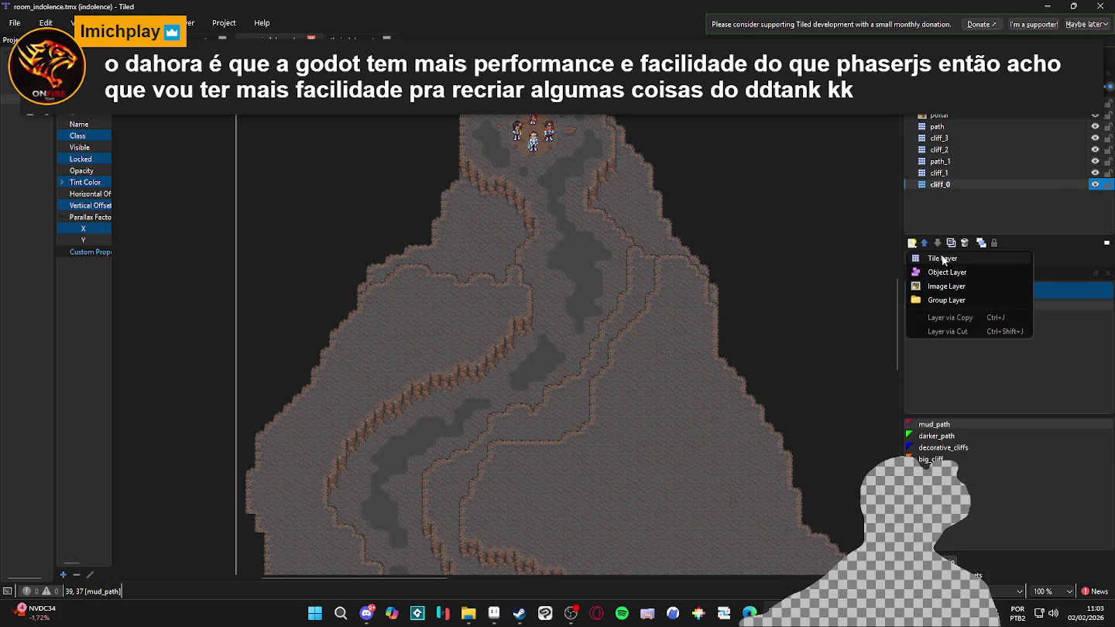
pyautogui.click(944, 260)
pyautogui.write('path_')
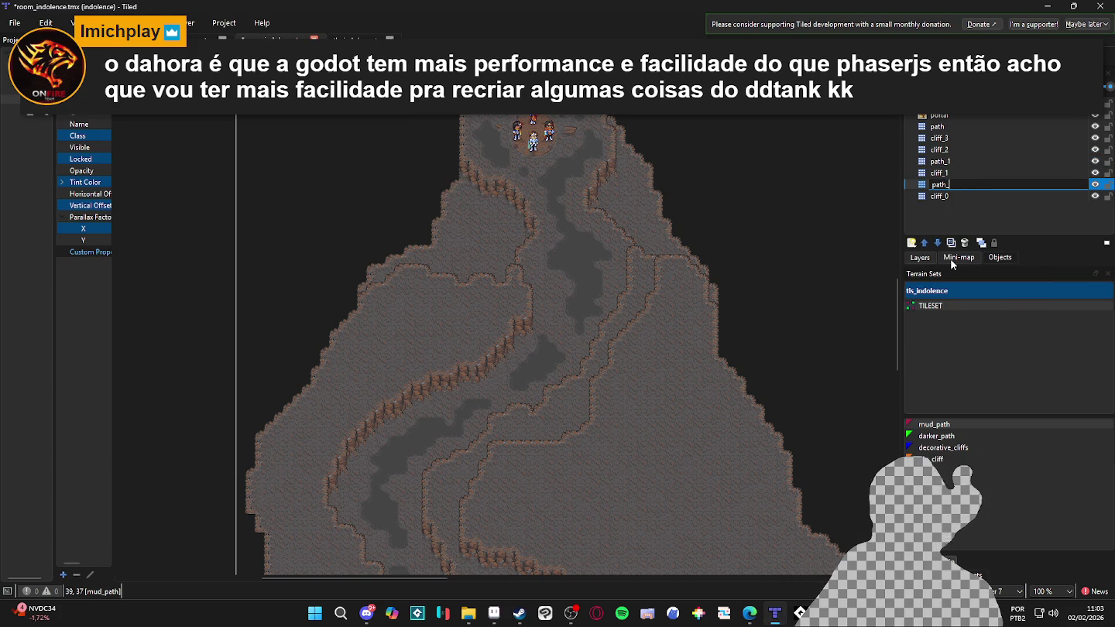
pyautogui.write('0')
pyautogui.press('Return')
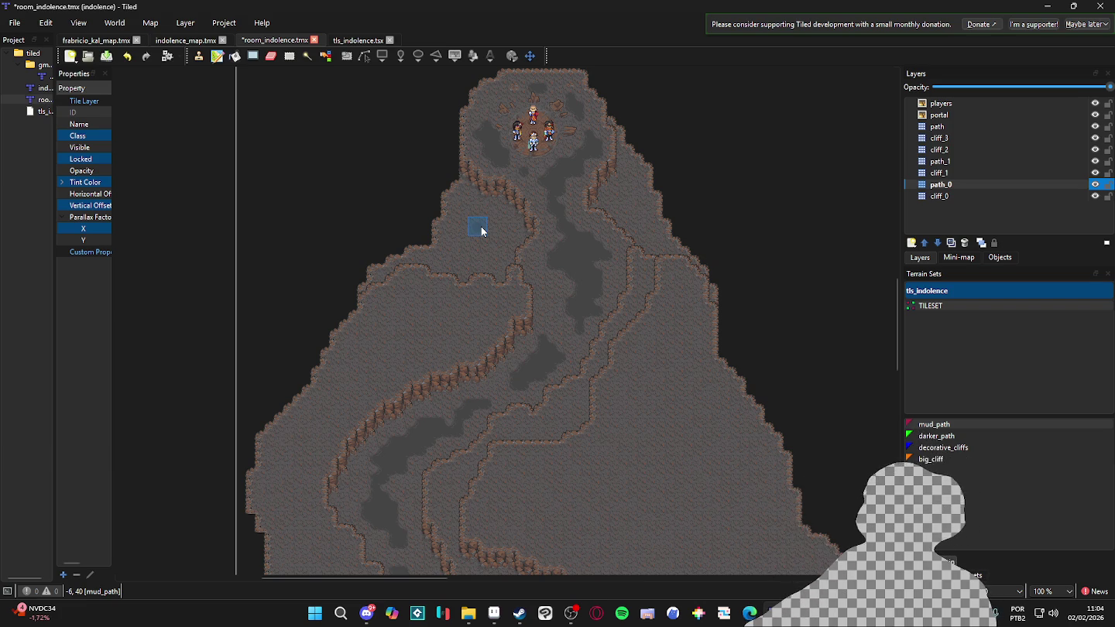
pyautogui.scroll(2, 475, 240)
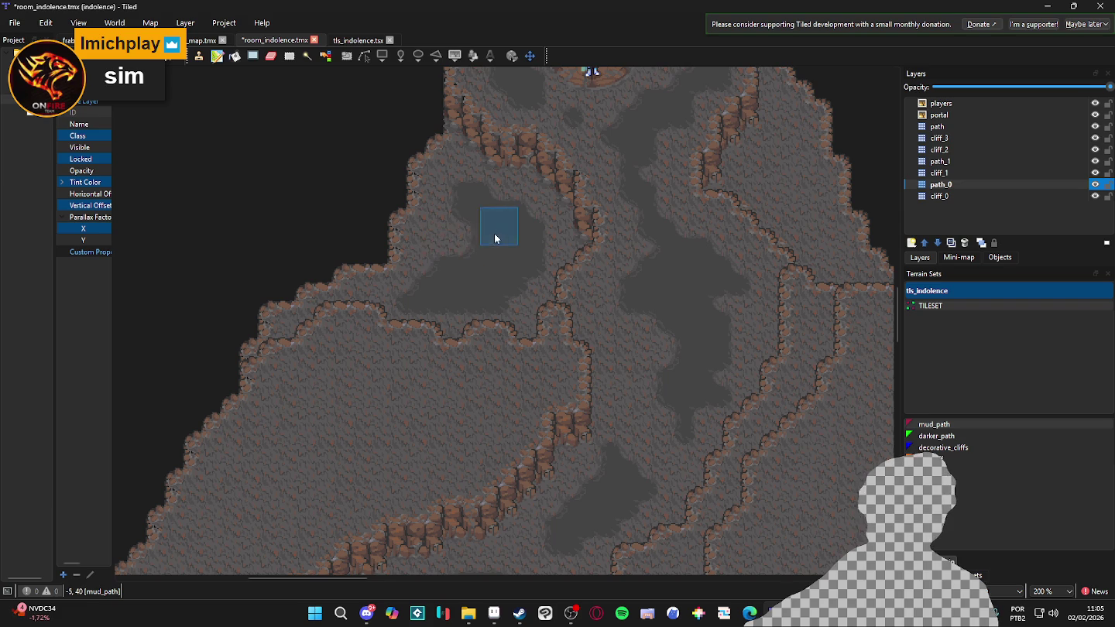
# Paint mud_path on the upper-right ledge in path_0 and save room_indolence.tmx
pyautogui.scroll(-1, 518, 246)
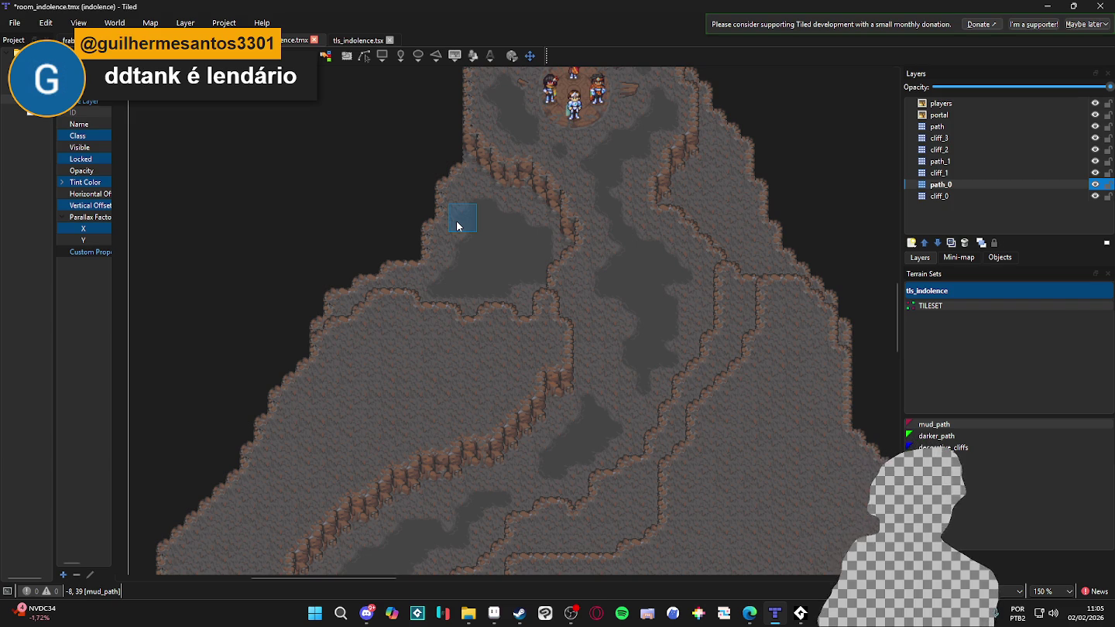
pyautogui.hscroll(3, 569, 291)
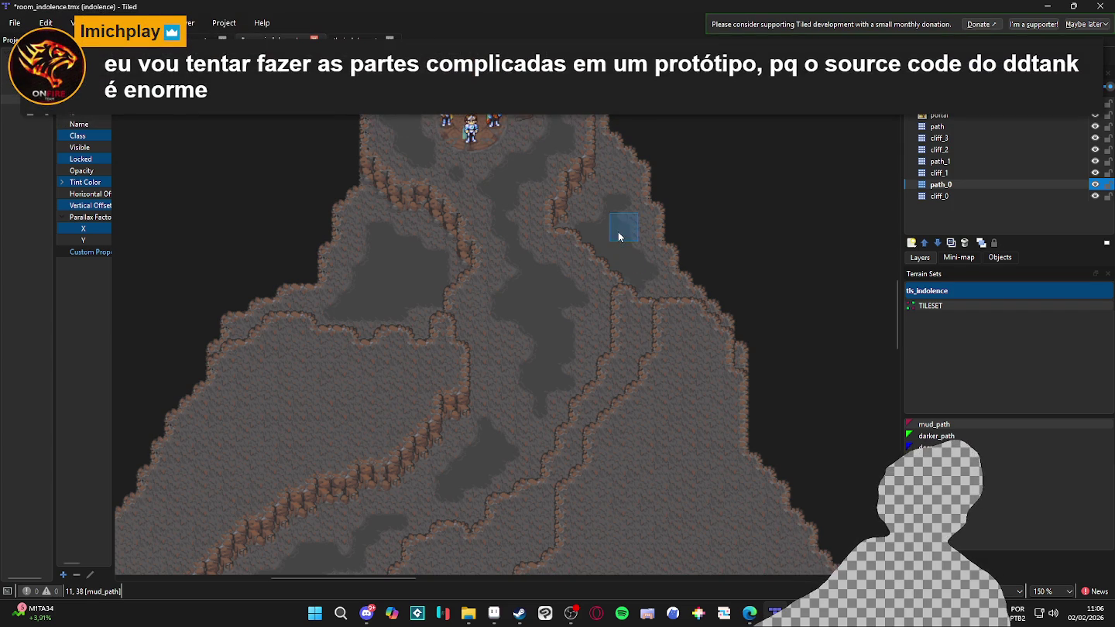
pyautogui.moveTo(619, 220); pyautogui.dragTo(586, 219)
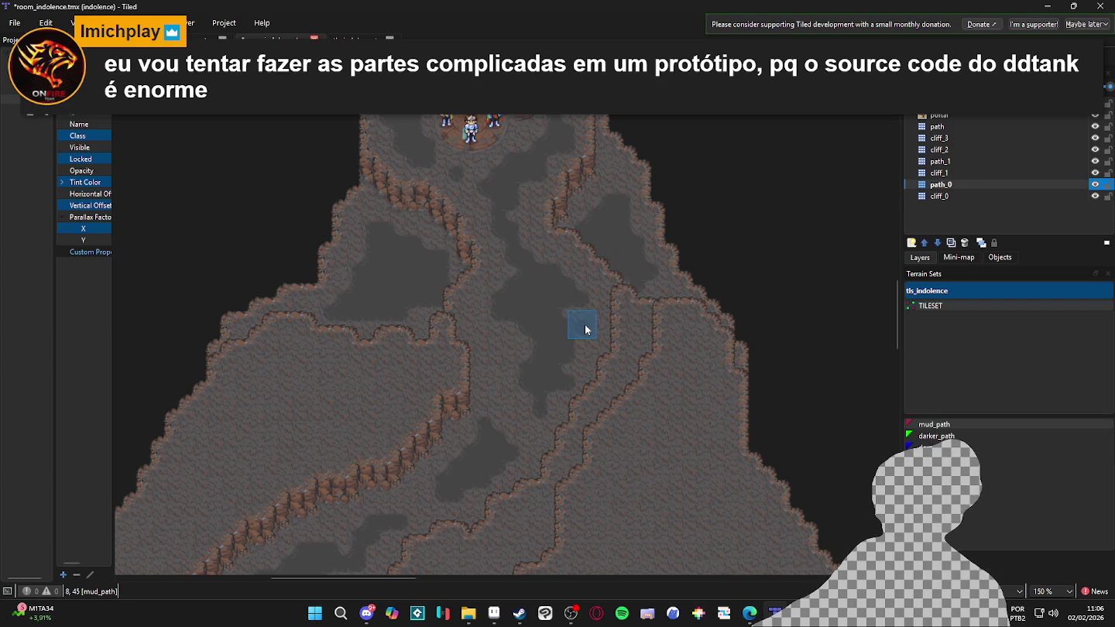
pyautogui.scroll(-2, 507, 310)
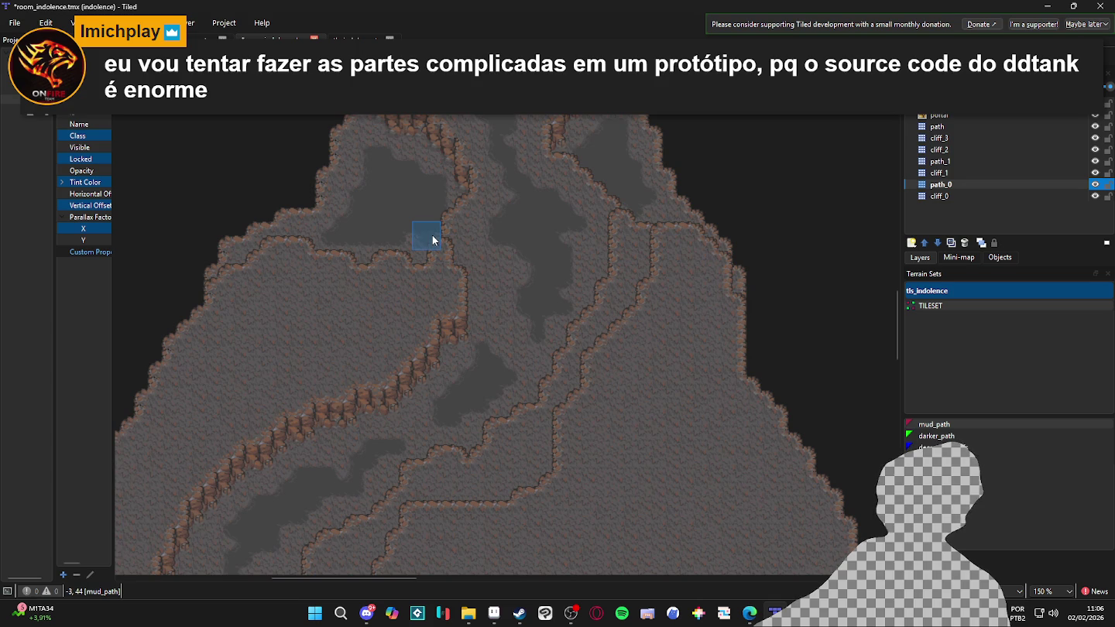
pyautogui.hotkey('ctrl', 's')
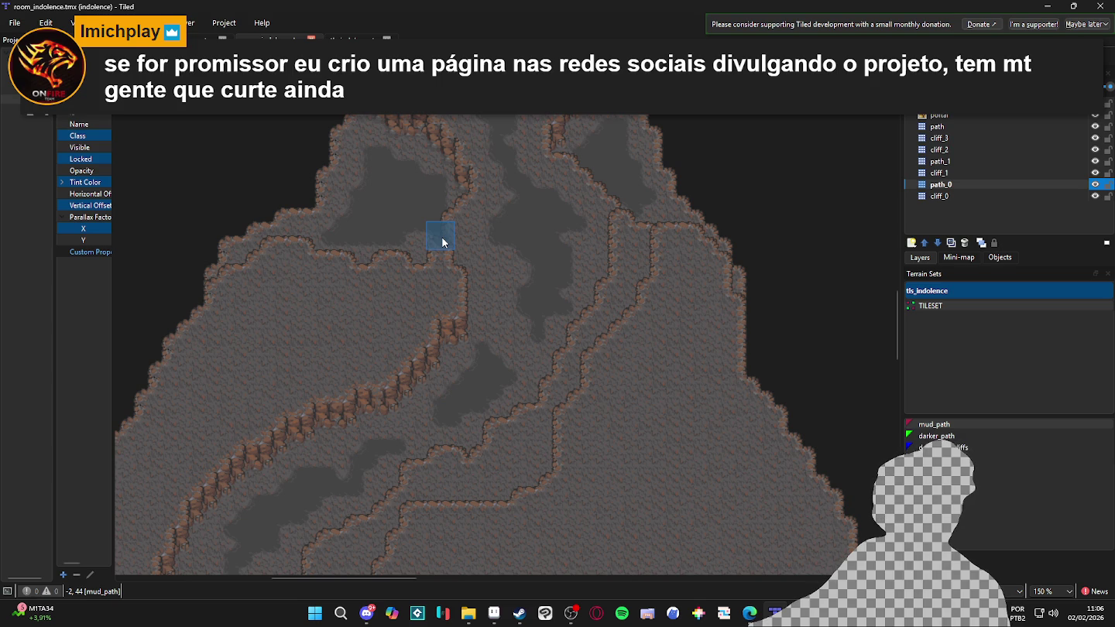
pyautogui.scroll(-1, 500, 310)
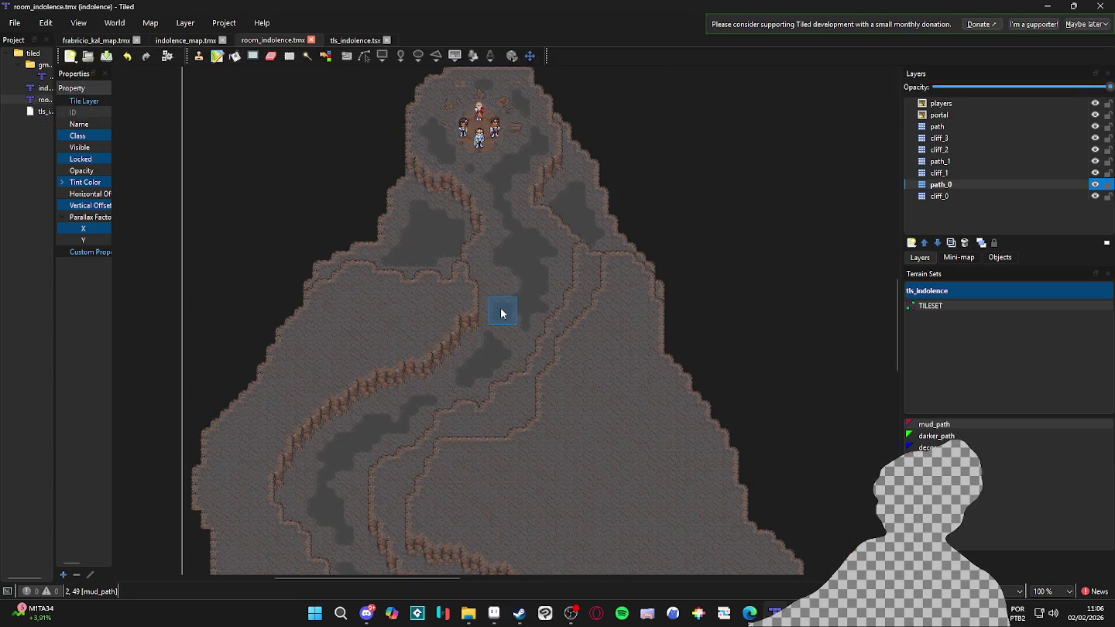
# Add a single mud_path tile on the upper-right ledge and save the map
pyautogui.scroll(1, 501, 311)
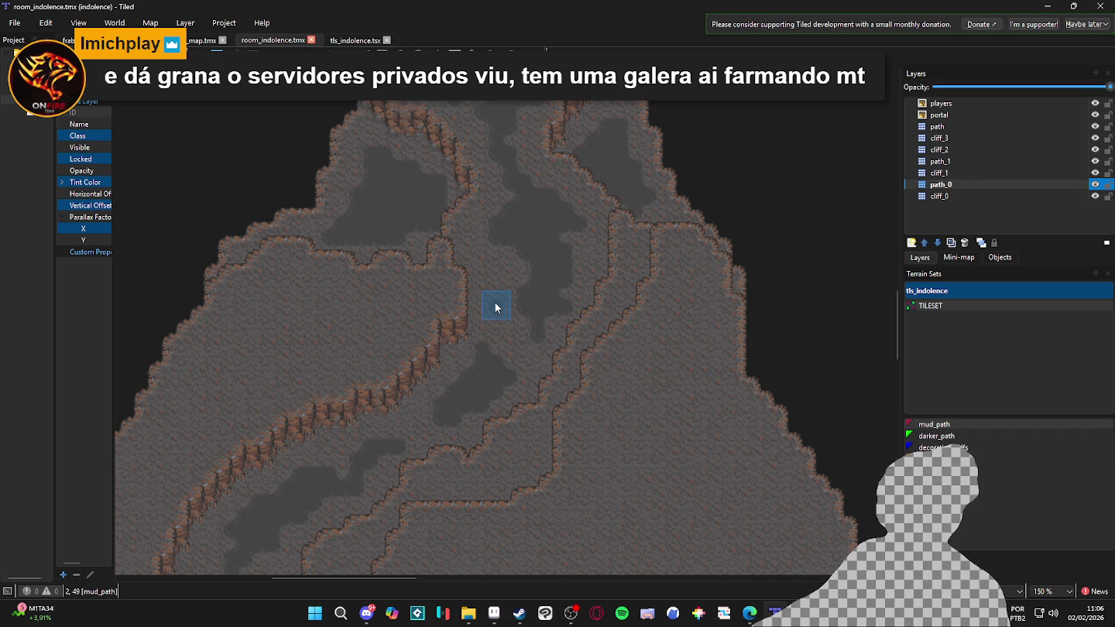
pyautogui.scroll(-1, 495, 303)
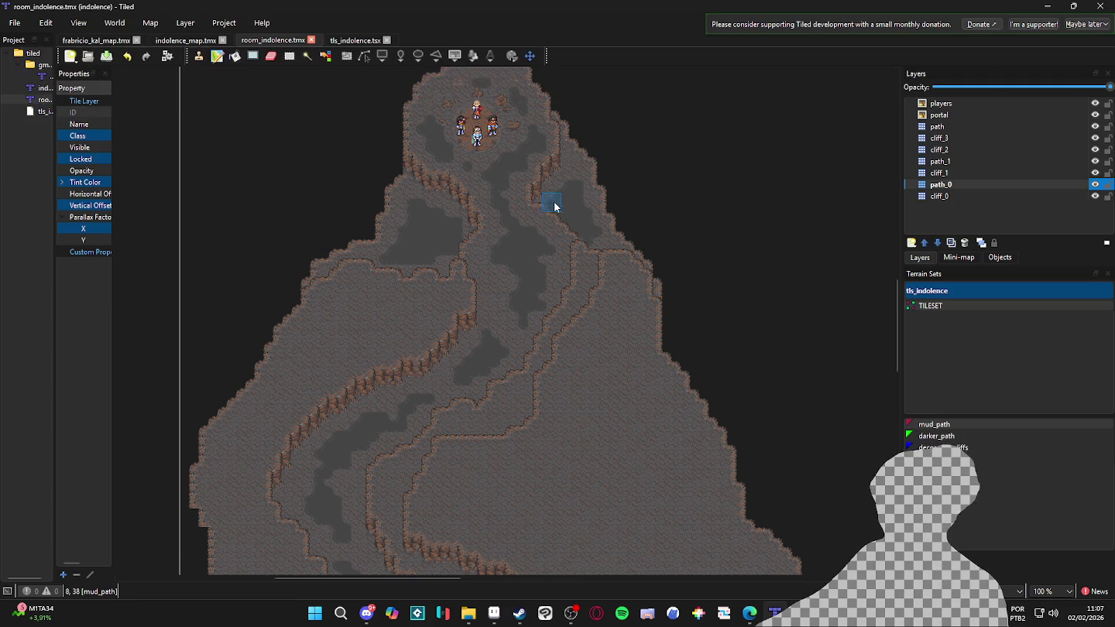
pyautogui.click(574, 296)
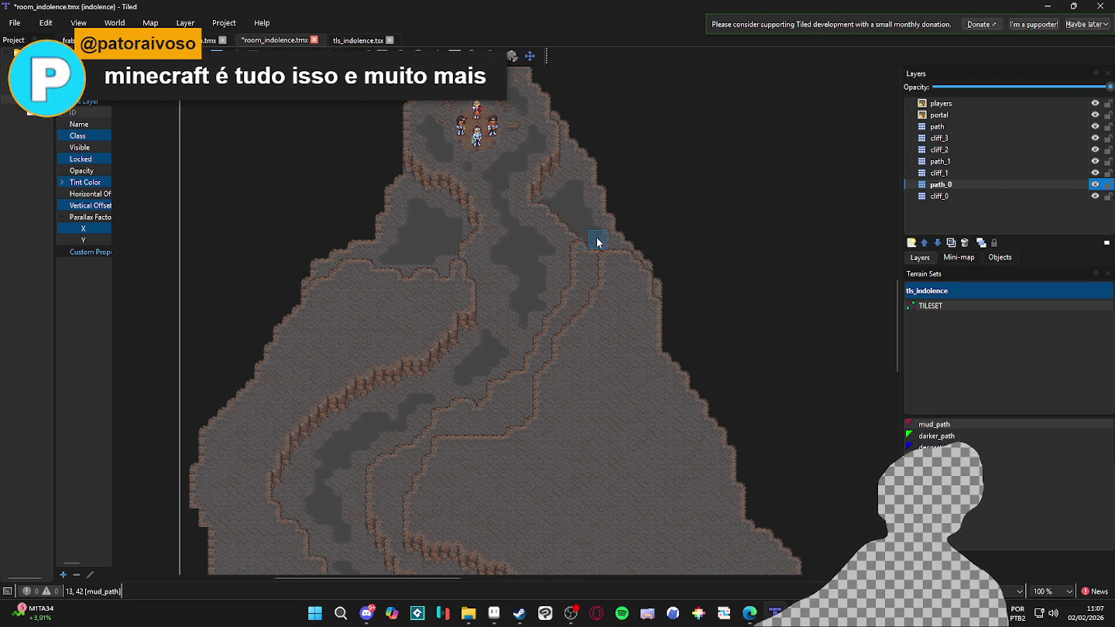
pyautogui.hotkey('ctrl', 's')
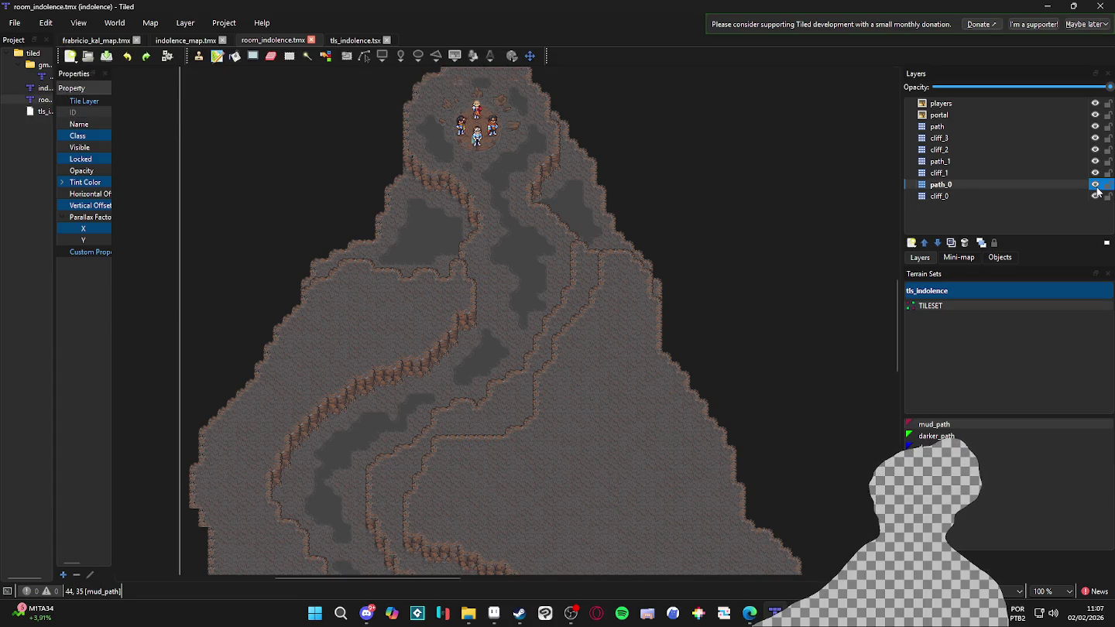
pyautogui.click(1054, 172)
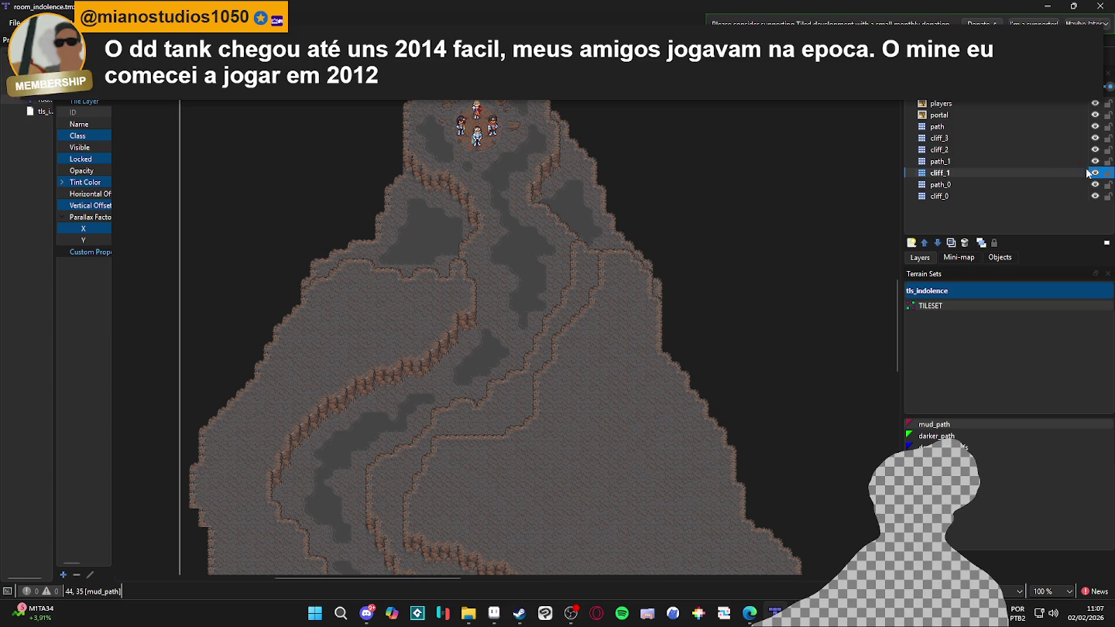
pyautogui.click(1053, 162)
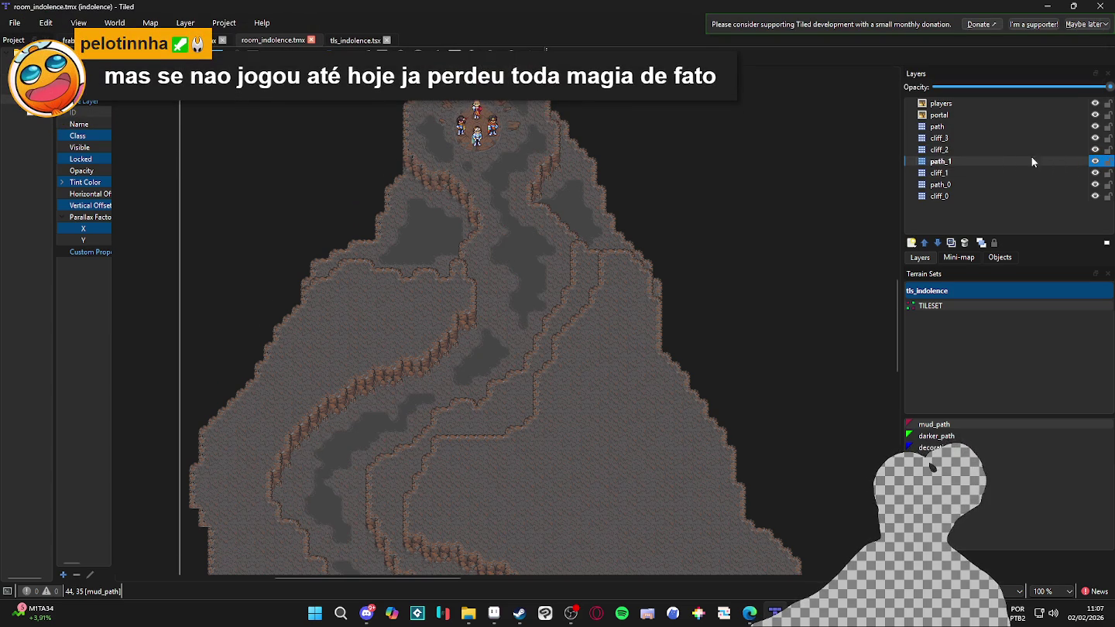
pyautogui.click(1095, 161)
pyautogui.click(1095, 161)
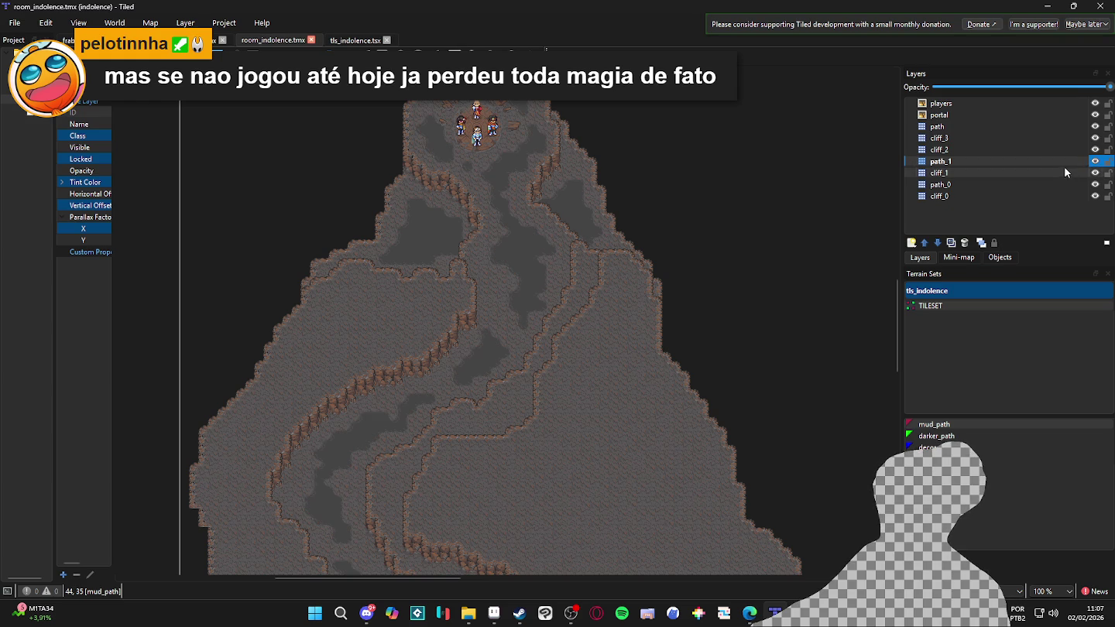
pyautogui.click(1064, 149)
pyautogui.click(1057, 164)
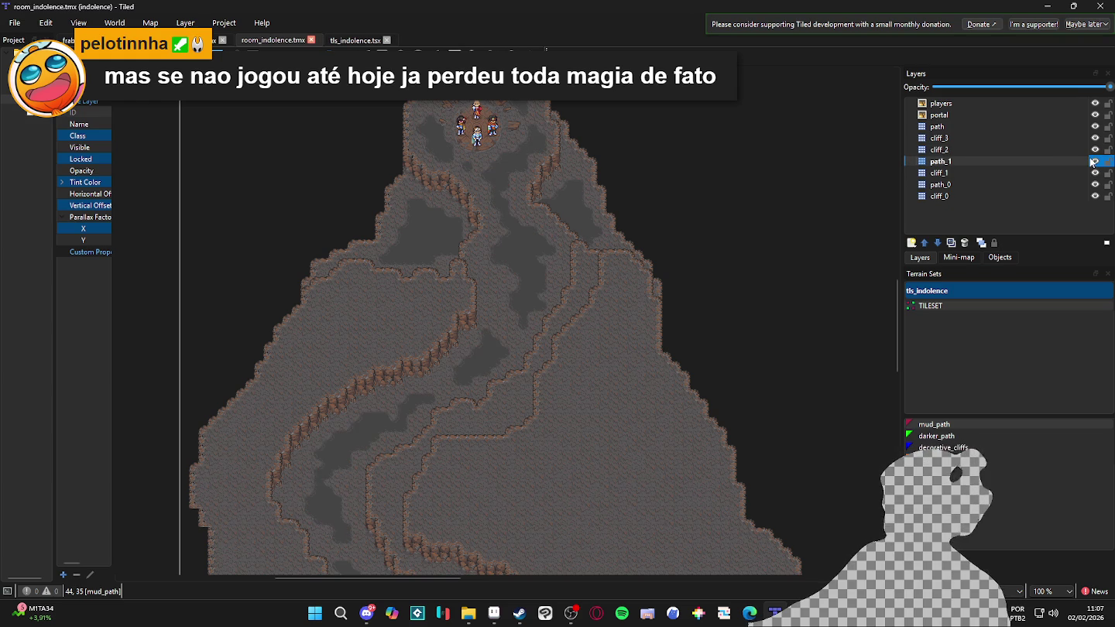
pyautogui.click(1093, 161)
pyautogui.click(1093, 161)
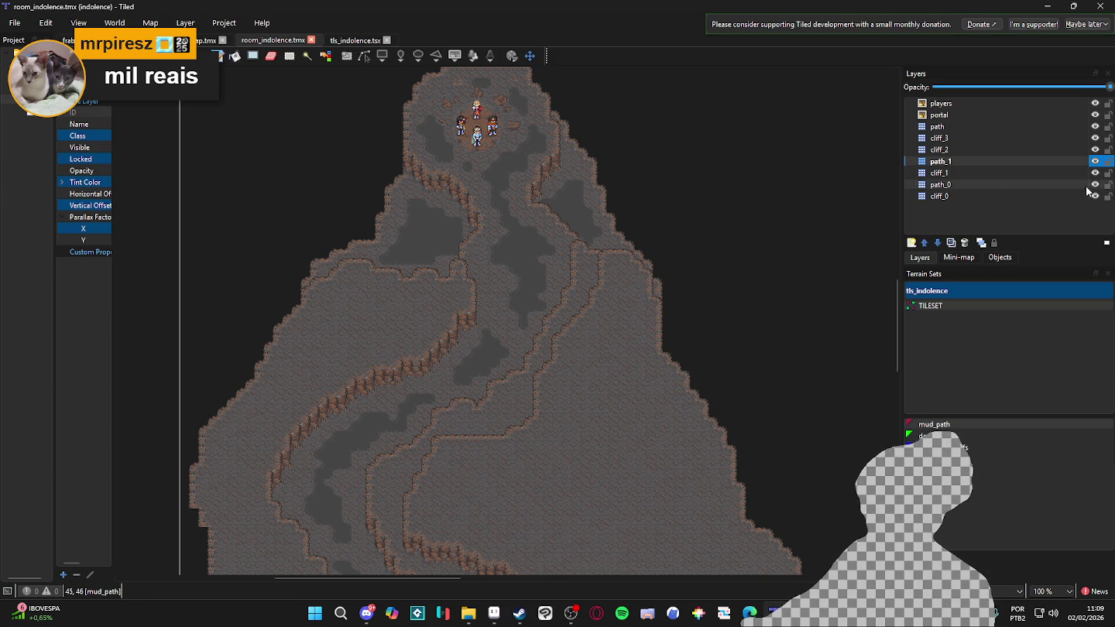
pyautogui.doubleClick(1096, 162)
pyautogui.click(1096, 150)
pyautogui.click(1095, 150)
pyautogui.doubleClick(1095, 150)
pyautogui.click(1088, 150)
pyautogui.click(1096, 150)
pyautogui.doubleClick(1095, 150)
pyautogui.click(1096, 149)
pyautogui.click(1057, 137)
pyautogui.doubleClick(1096, 138)
pyautogui.doubleClick(1096, 138)
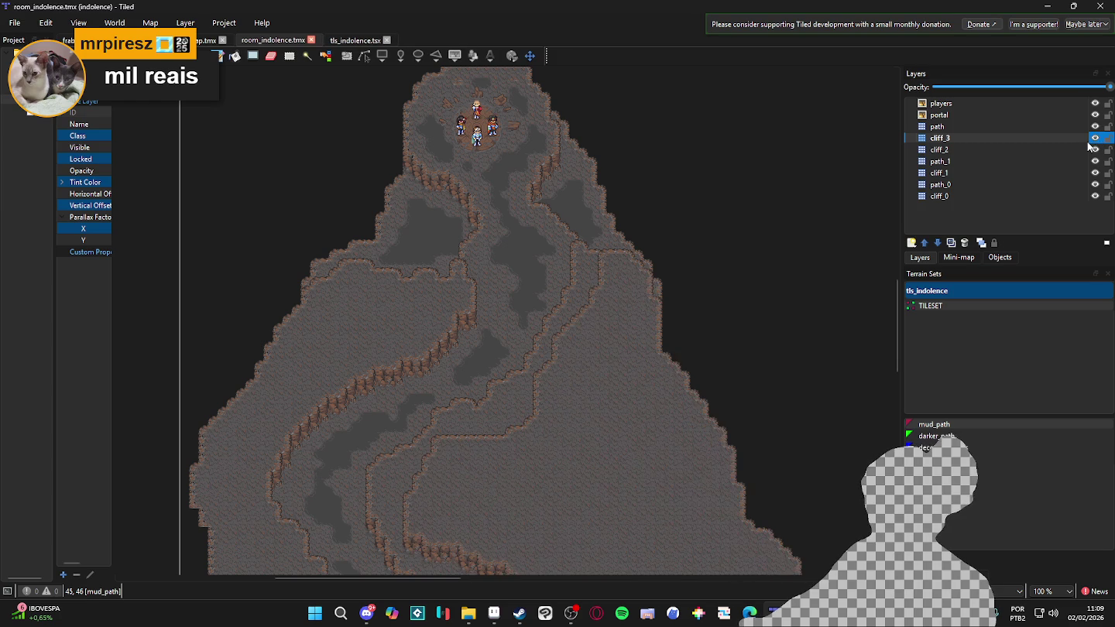
pyautogui.moveTo(649, 236); pyautogui.dragTo(669, 236)
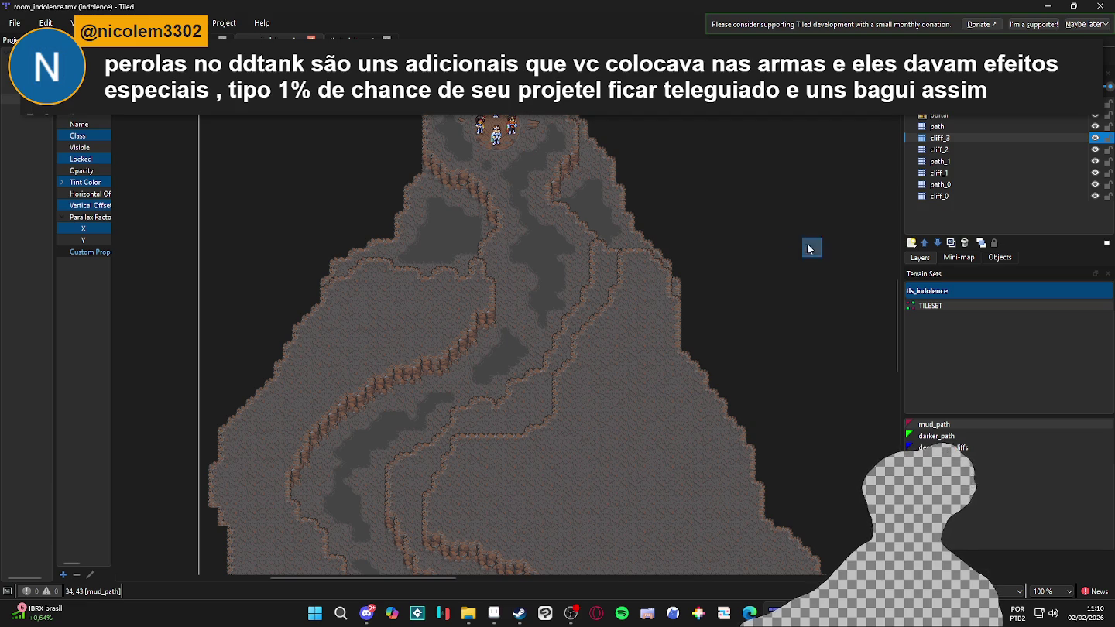
pyautogui.scroll(-5, 790, 183)
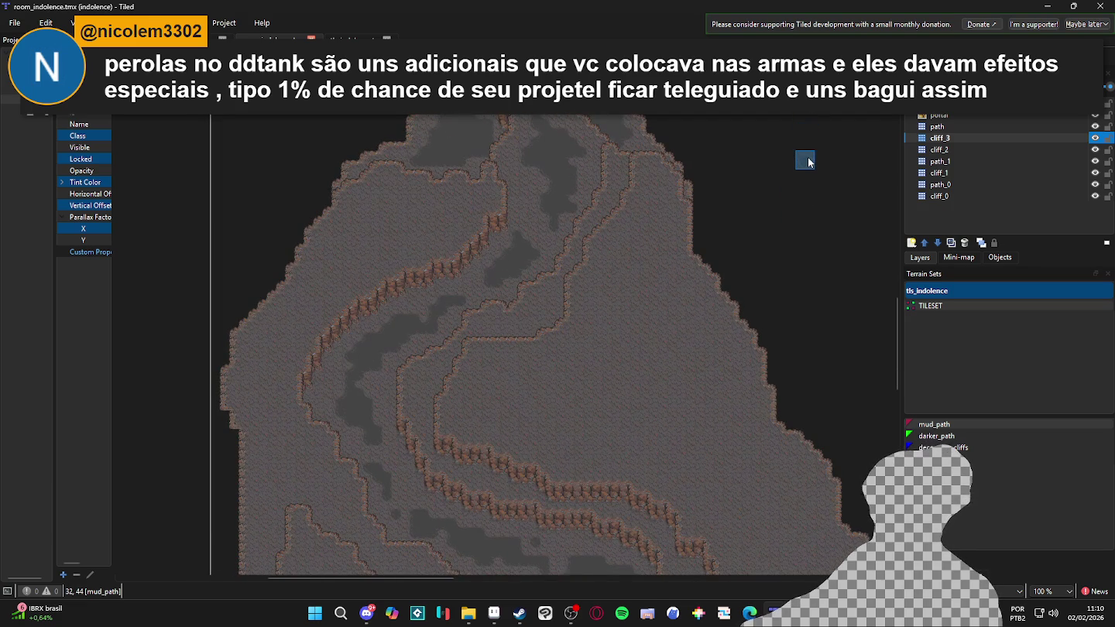
pyautogui.scroll(2, 805, 185)
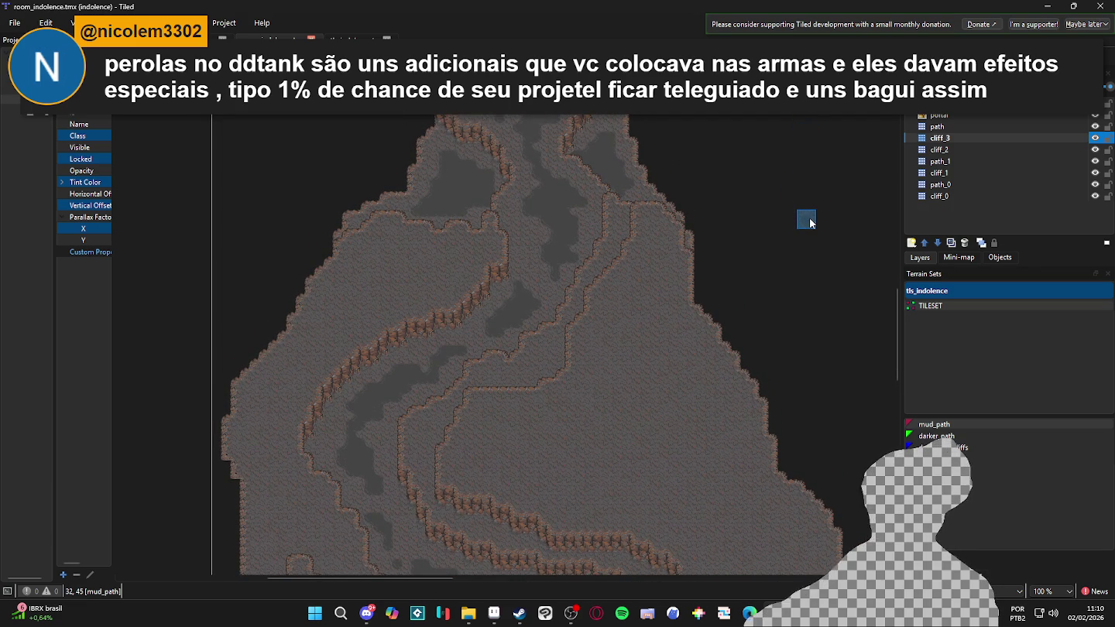
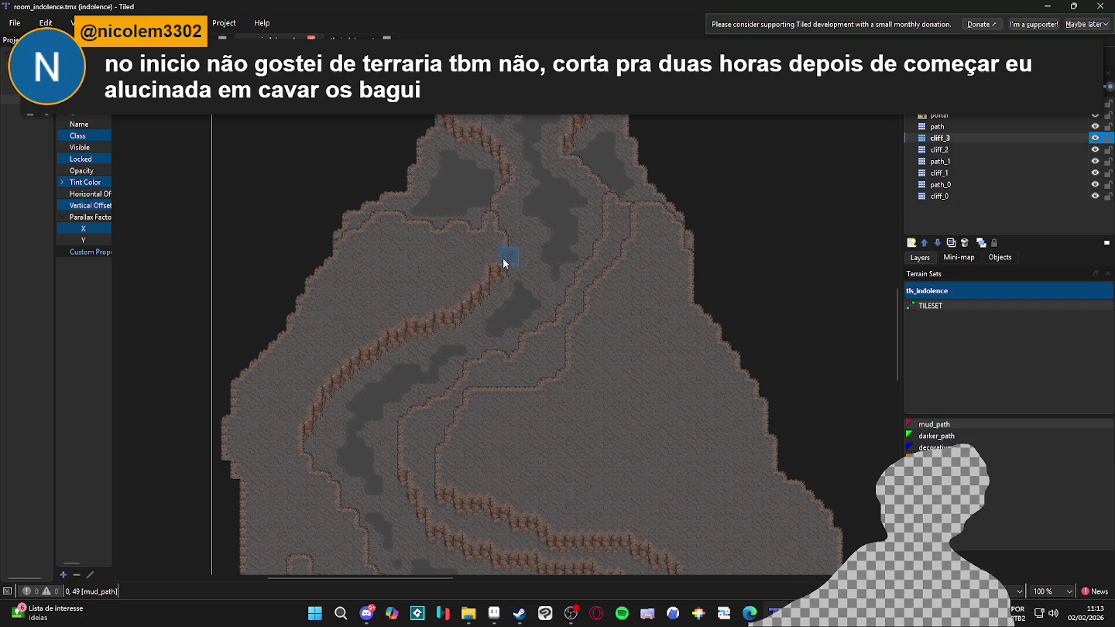
# Toggle the cliff_2 layer's visibility off and back on, then bring Steam's Graytail store page forward
pyautogui.click(1095, 149)
pyautogui.doubleClick(1095, 150)
pyautogui.click(1096, 151)
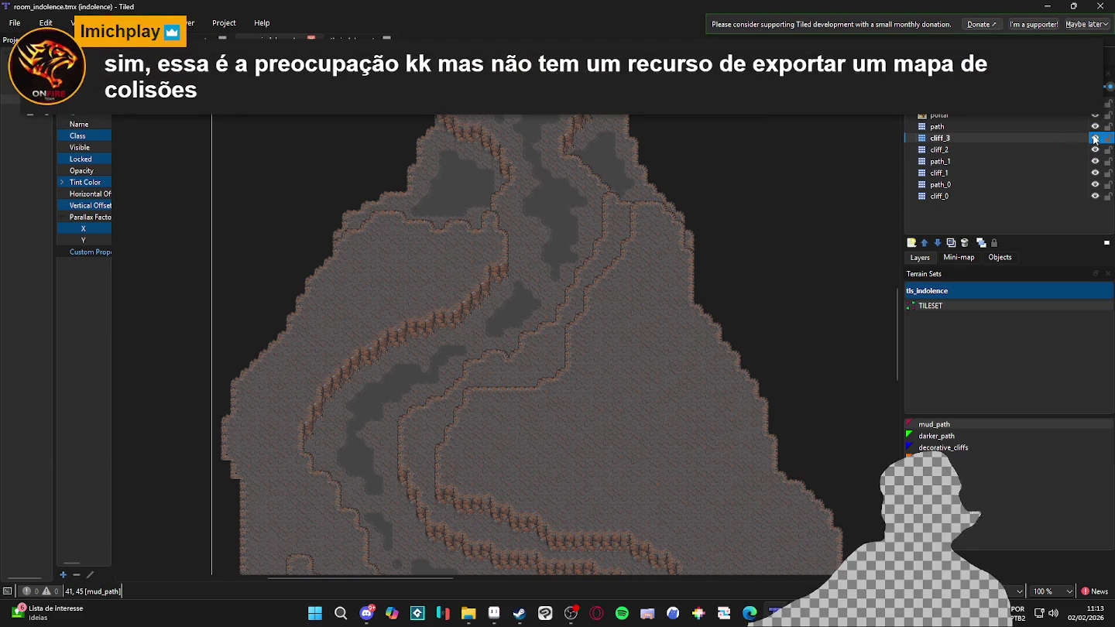
pyautogui.doubleClick(1095, 139)
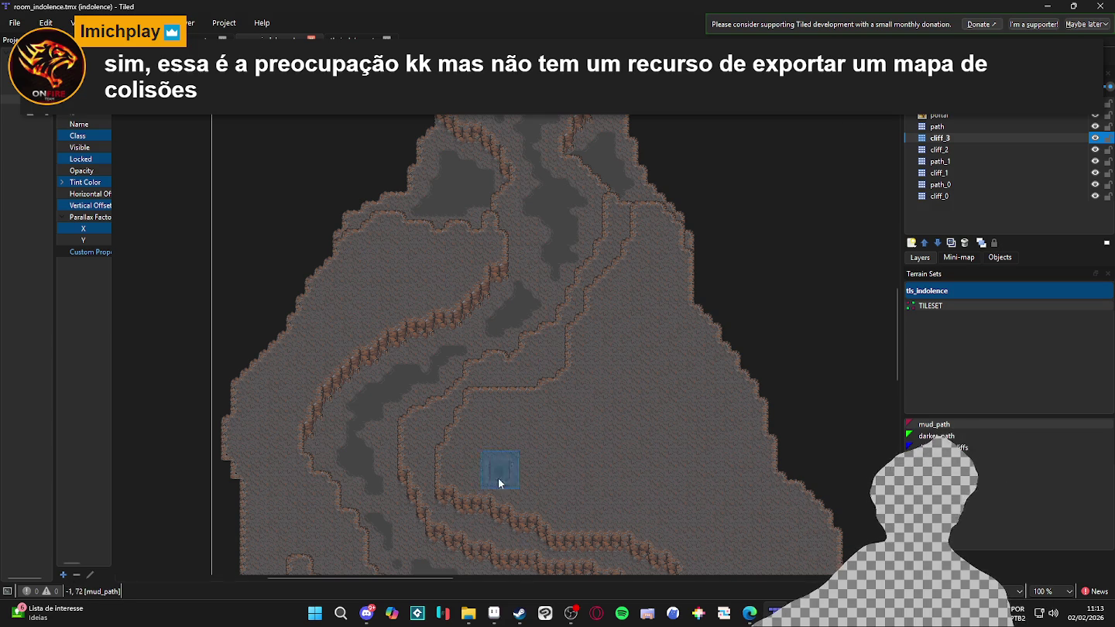
pyautogui.moveTo(519, 613)
pyautogui.click(534, 588)
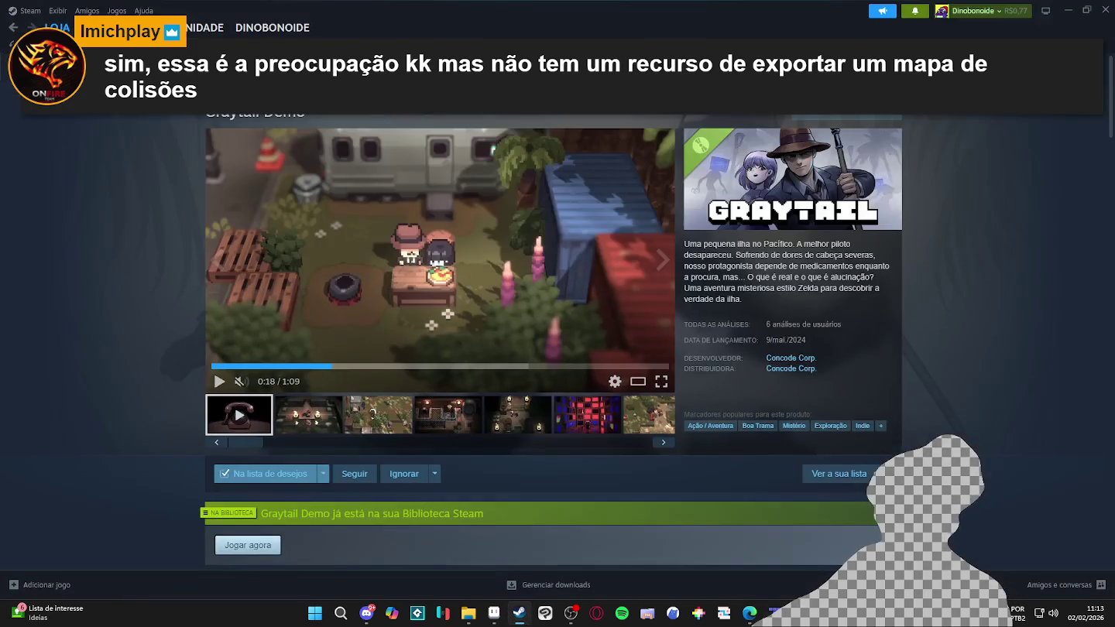
# Search the Steam library for 'core', view Core Keeper's page, then minimize Steam
pyautogui.click(113, 27)
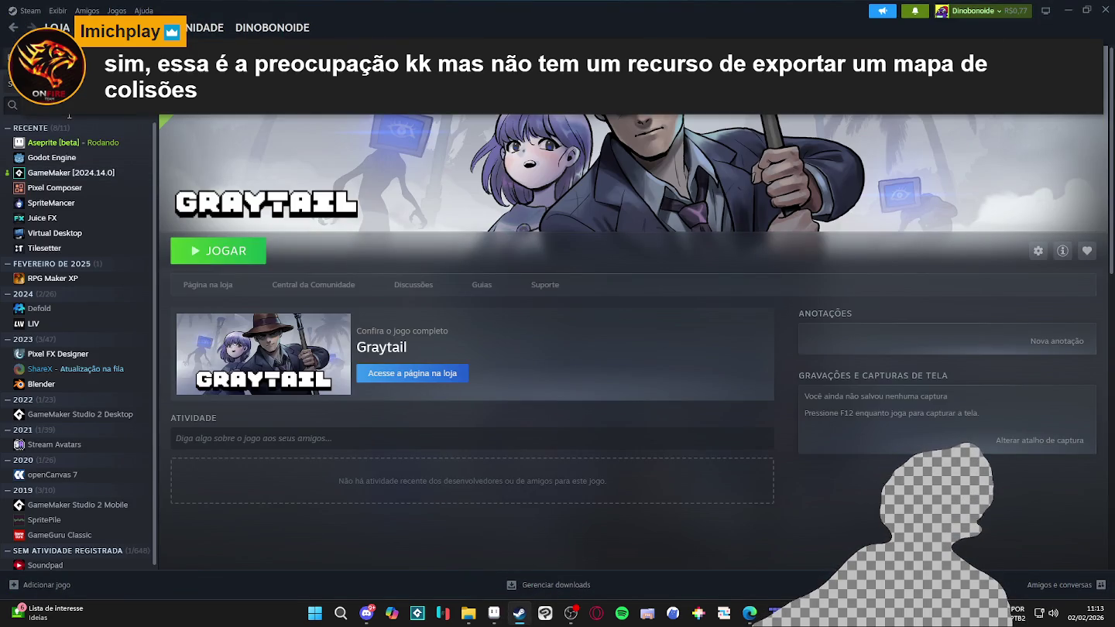
pyautogui.write('core')
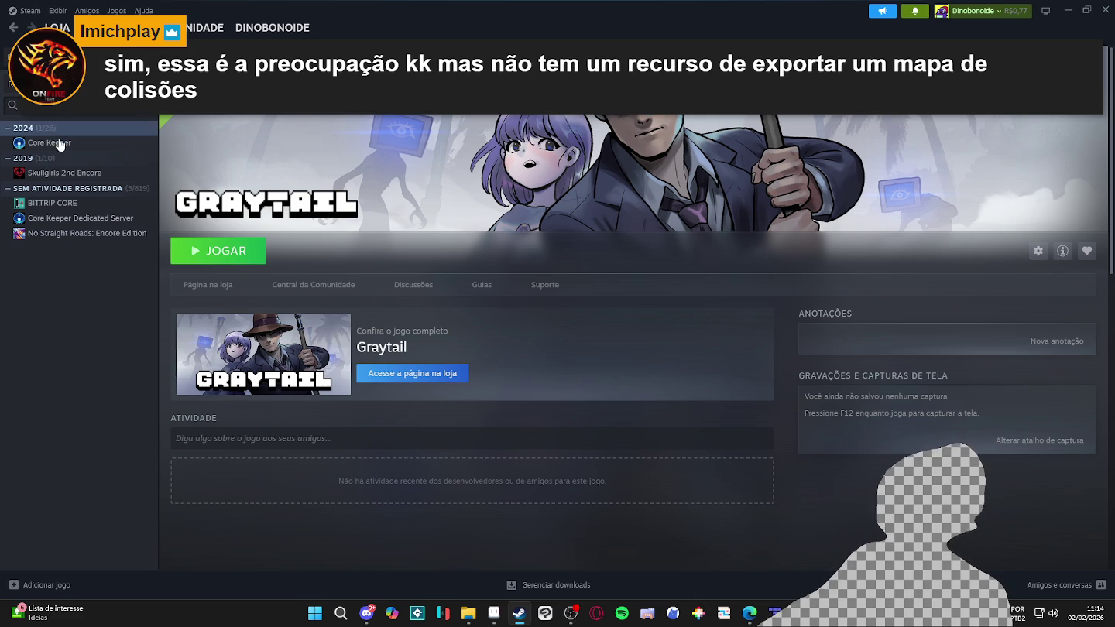
pyautogui.click(49, 143)
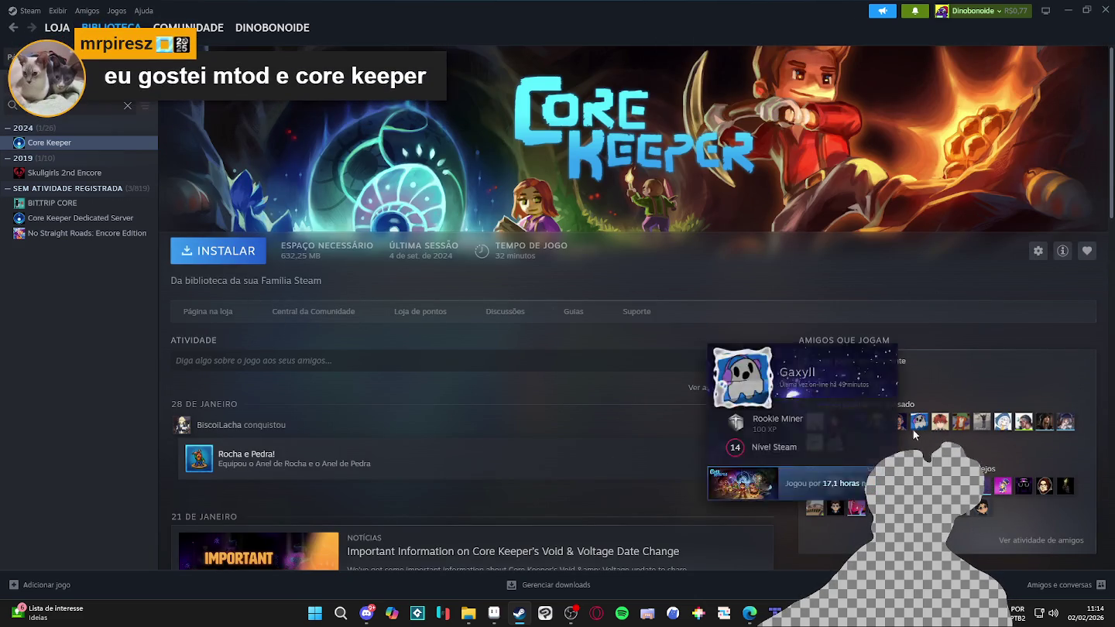
pyautogui.moveTo(833, 450)
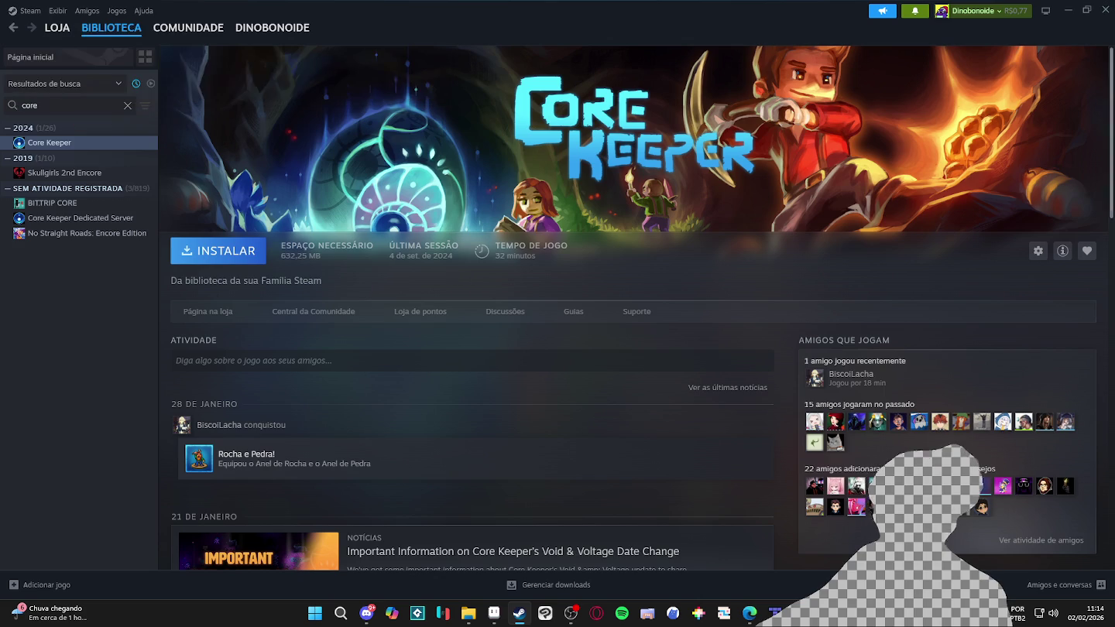
pyautogui.click(1074, 5)
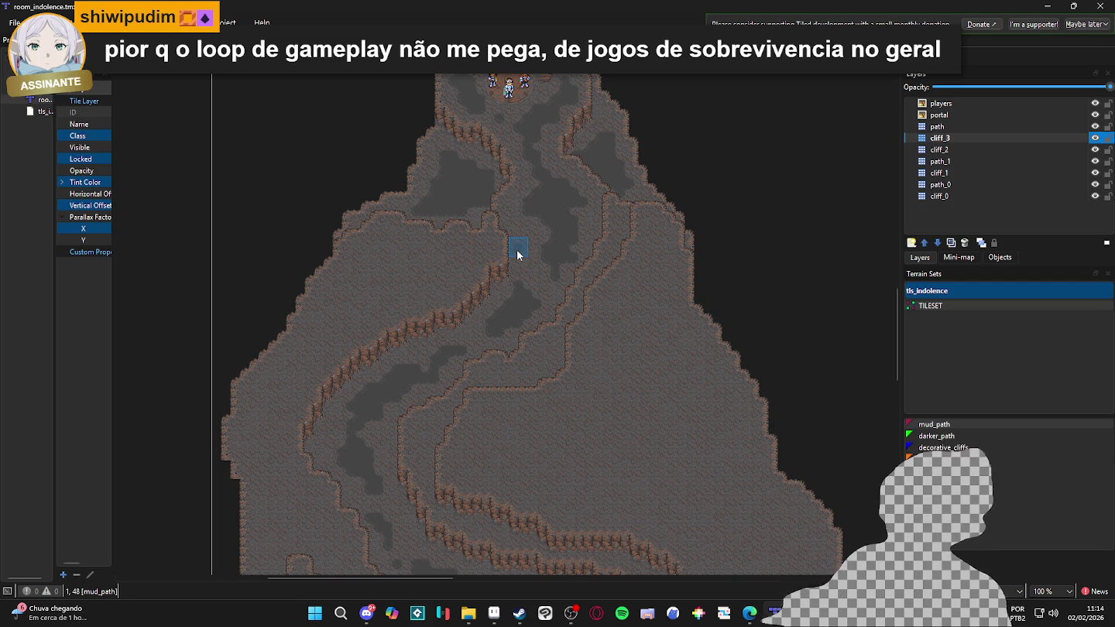
# Compare cliff_3 by hiding and showing it, repaint the upper-right cliff edge, and keep cliff_3 active
pyautogui.click(1094, 137)
pyautogui.click(1094, 139)
pyautogui.moveTo(545, 325); pyautogui.dragTo(558, 311)
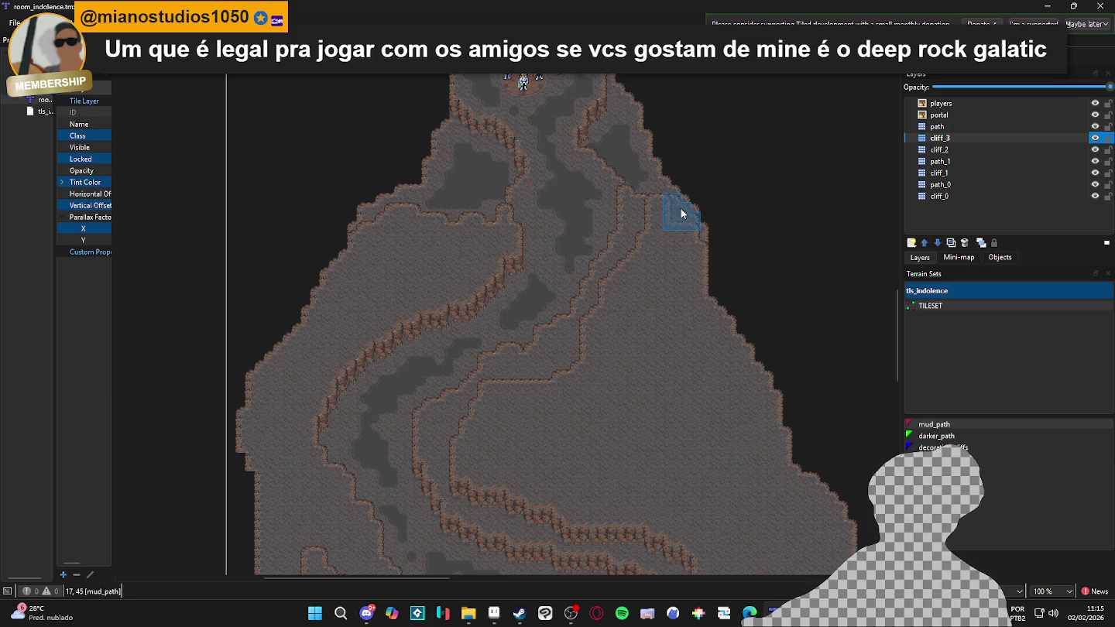
pyautogui.moveTo(679, 231); pyautogui.dragTo(694, 283)
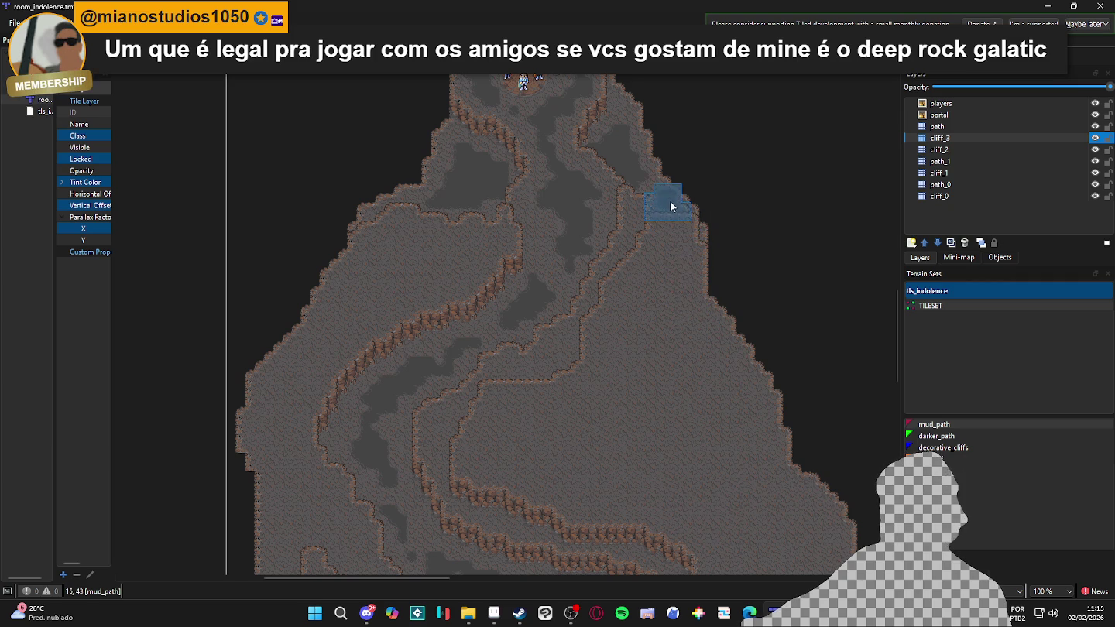
pyautogui.click(974, 147)
pyautogui.click(973, 141)
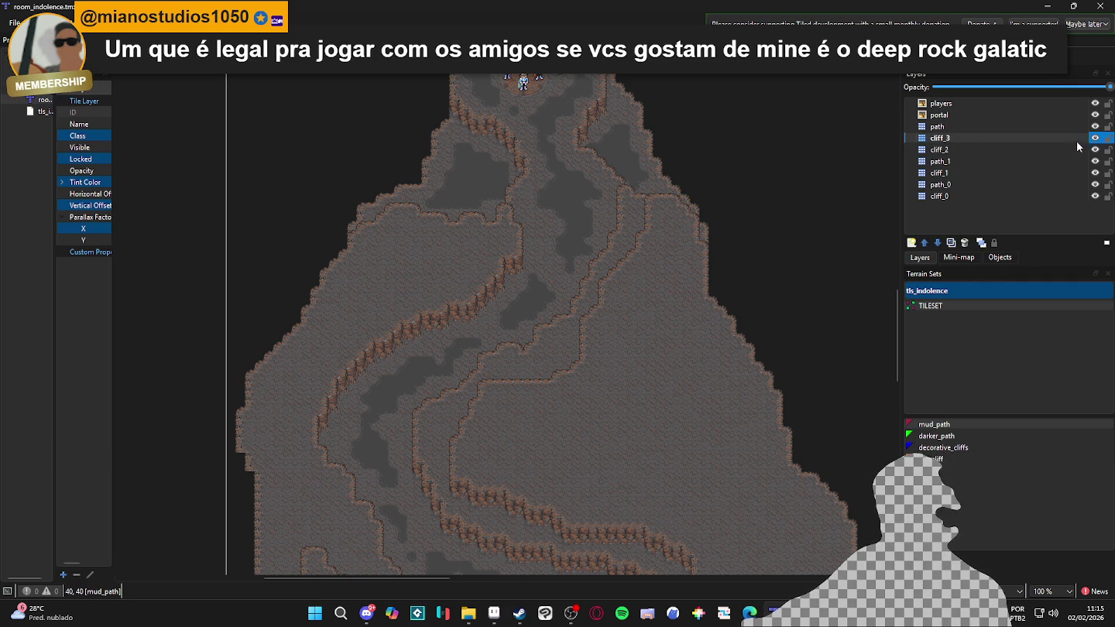
# Zoom the map to 200% and frame the diagonal cliff section
pyautogui.scroll(-2, 709, 272)
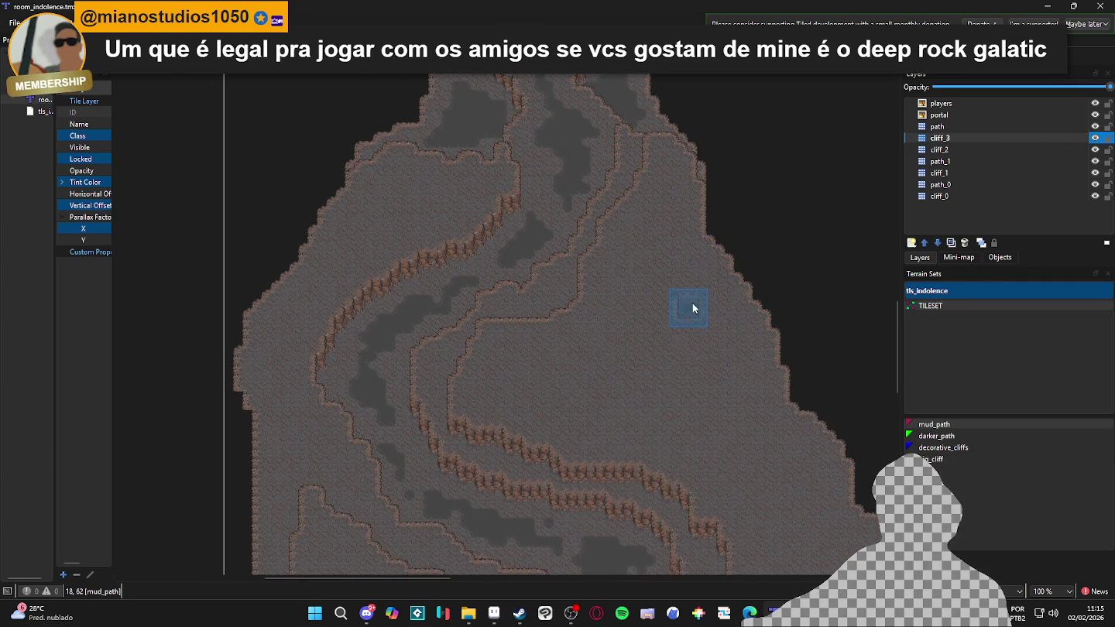
pyautogui.scroll(1, 517, 237)
pyautogui.hscroll(-2, 517, 237)
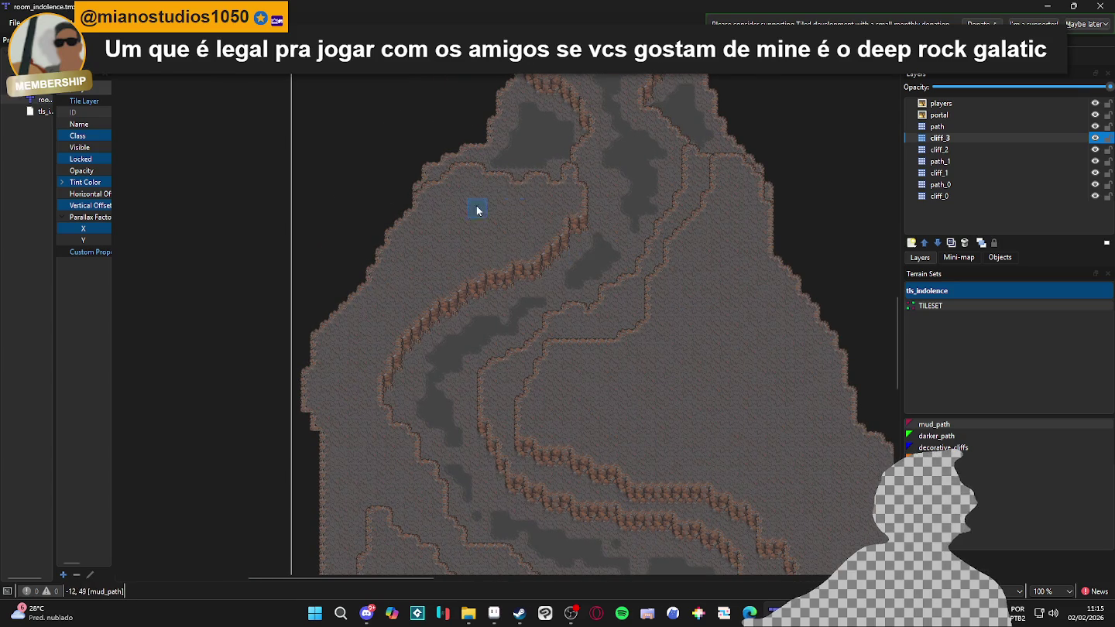
pyautogui.scroll(1, 500, 229)
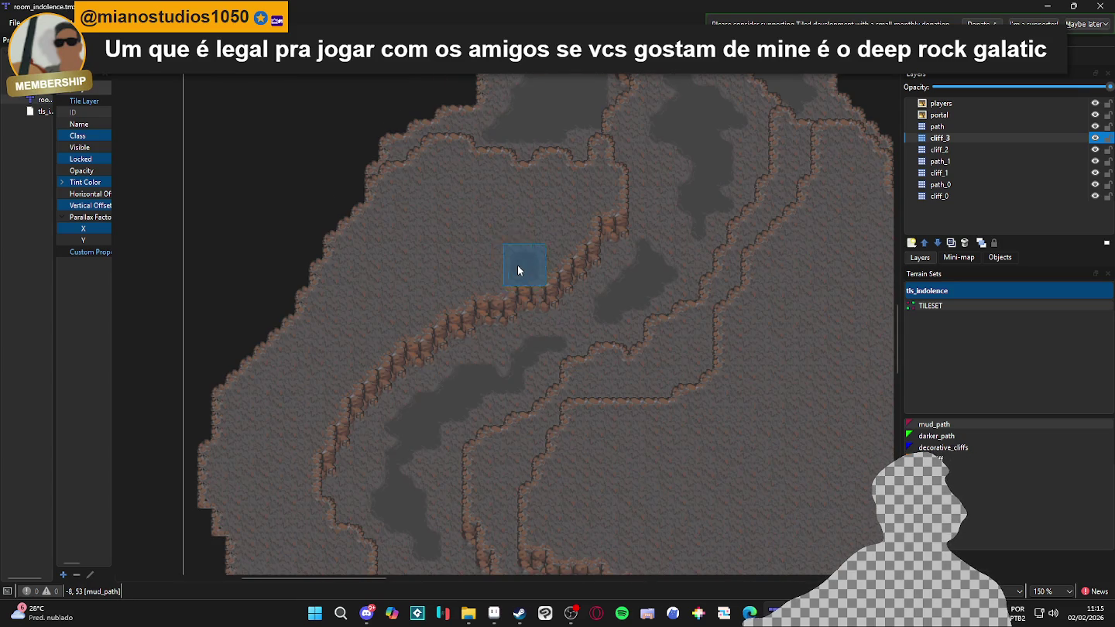
pyautogui.scroll(-1, 518, 269)
pyautogui.scroll(1, 516, 250)
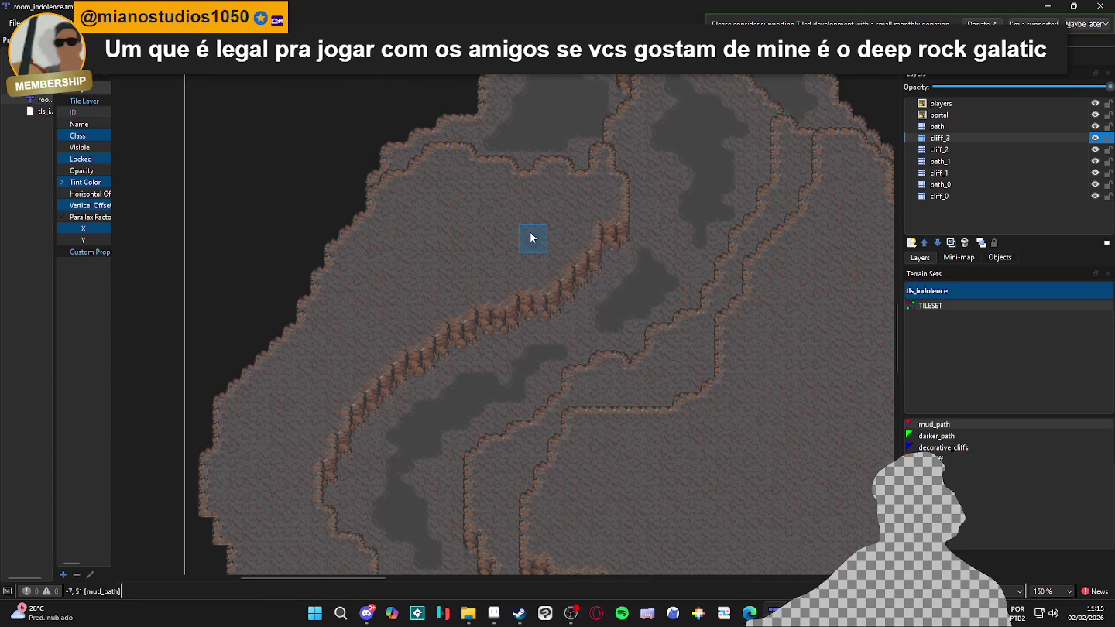
pyautogui.hscroll(1, 542, 209)
pyautogui.scroll(1, 541, 209)
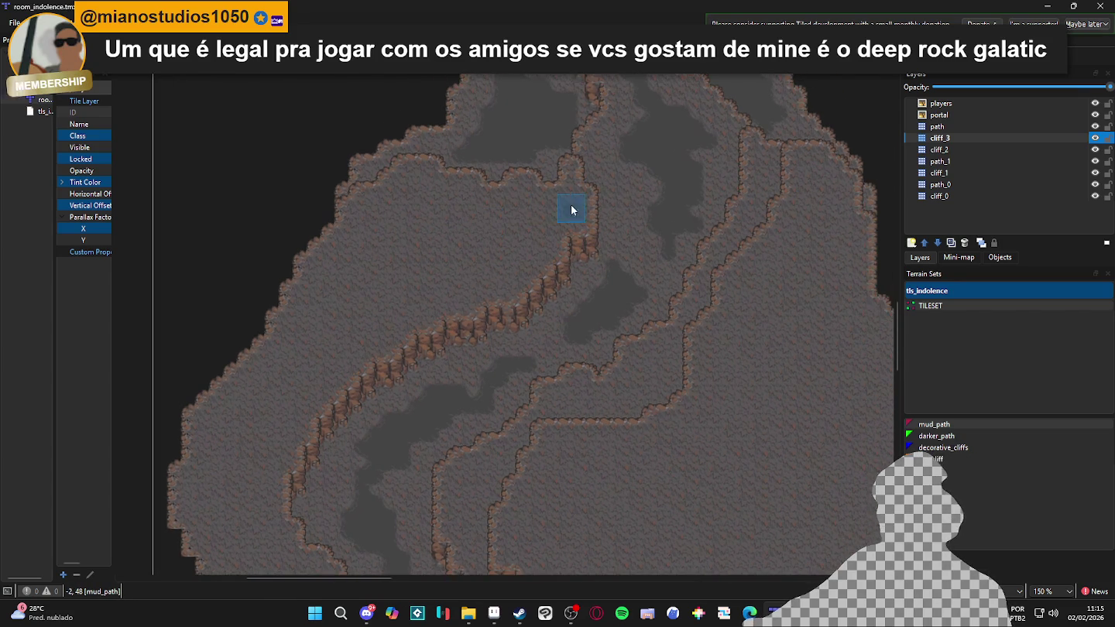
pyautogui.scroll(-1, 552, 198)
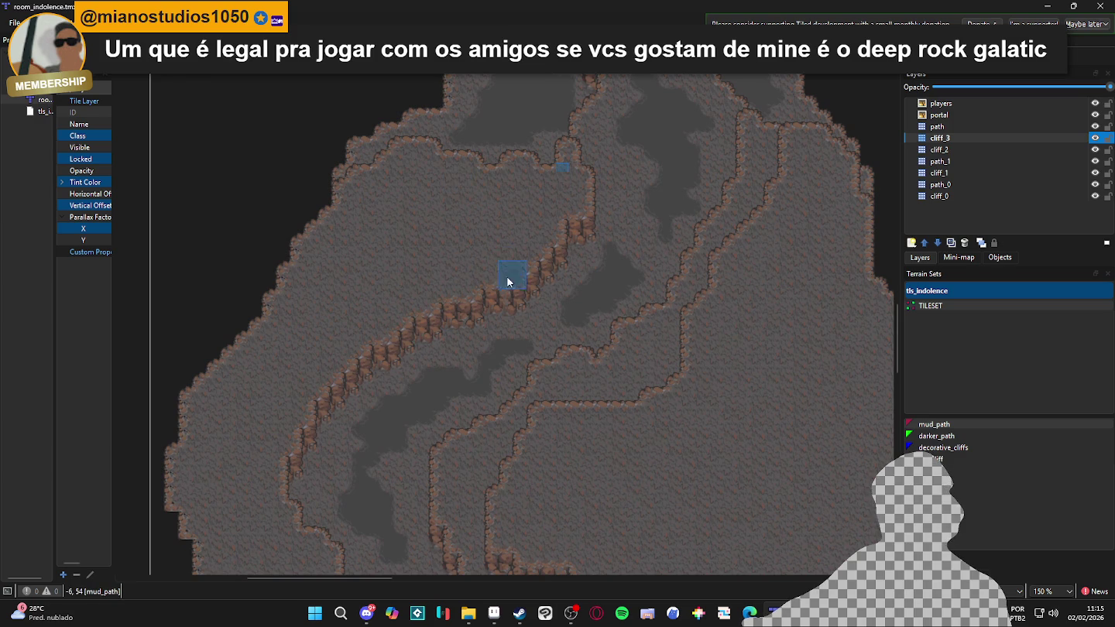
pyautogui.scroll(2, 512, 276)
pyautogui.scroll(-2, 512, 268)
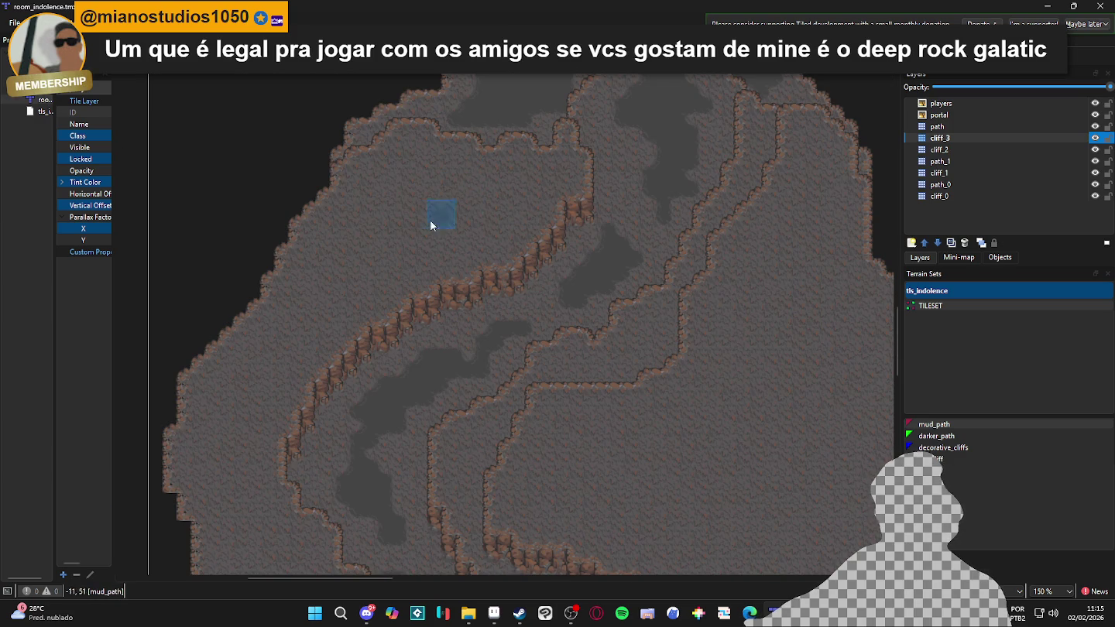
pyautogui.hscroll(1, 378, 311)
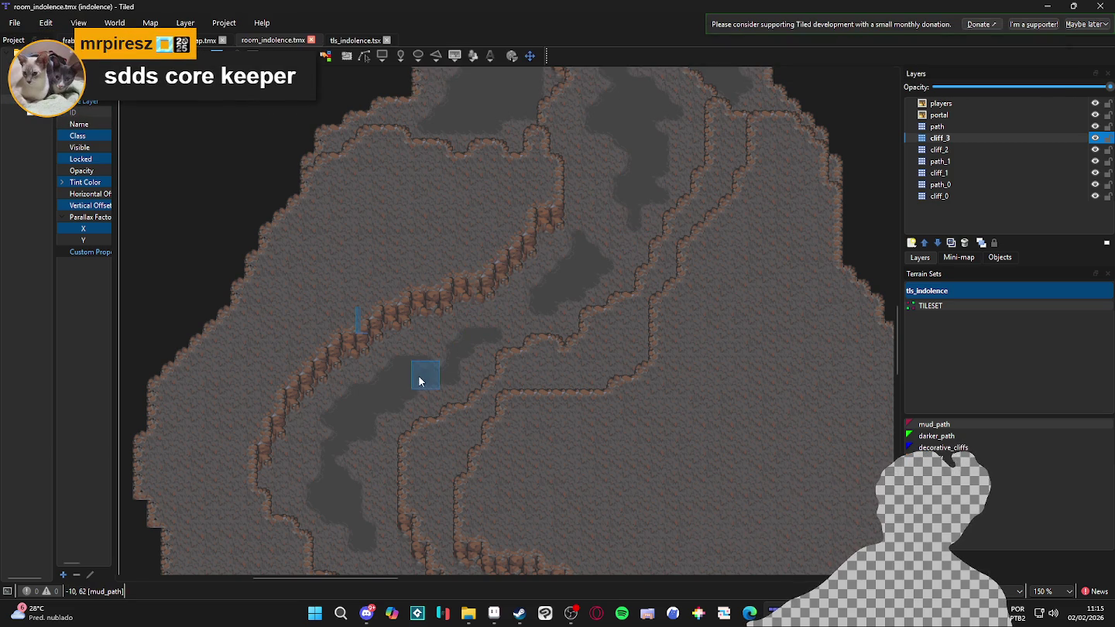
pyautogui.scroll(-1, 493, 358)
pyautogui.scroll(1, 495, 295)
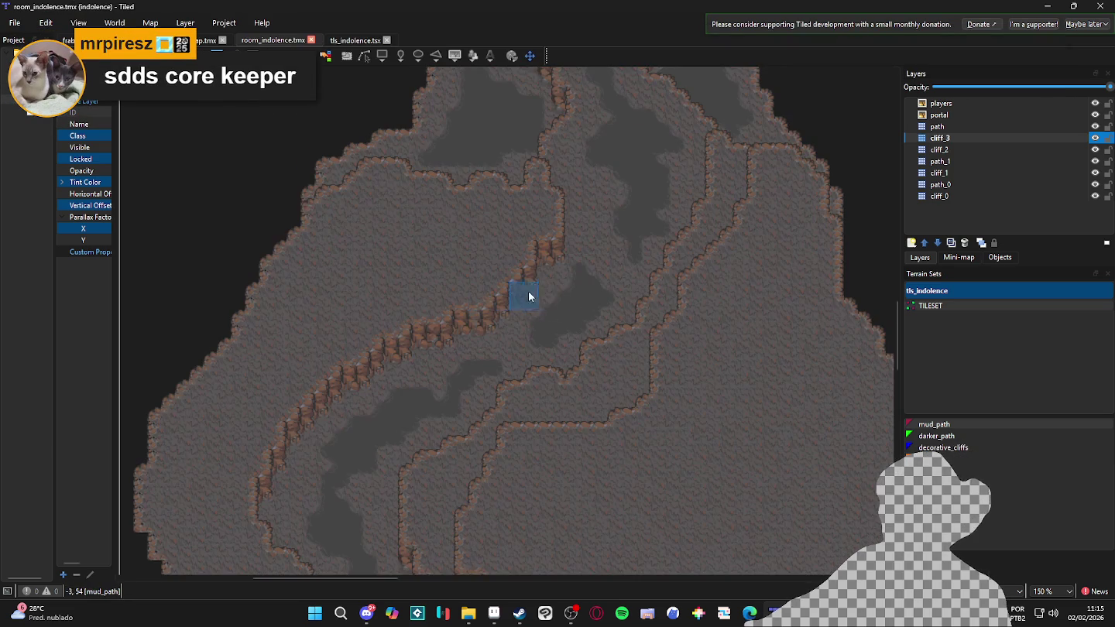
pyautogui.scroll(1, 468, 293)
pyautogui.scroll(-1, 481, 324)
pyautogui.scroll(1, 542, 333)
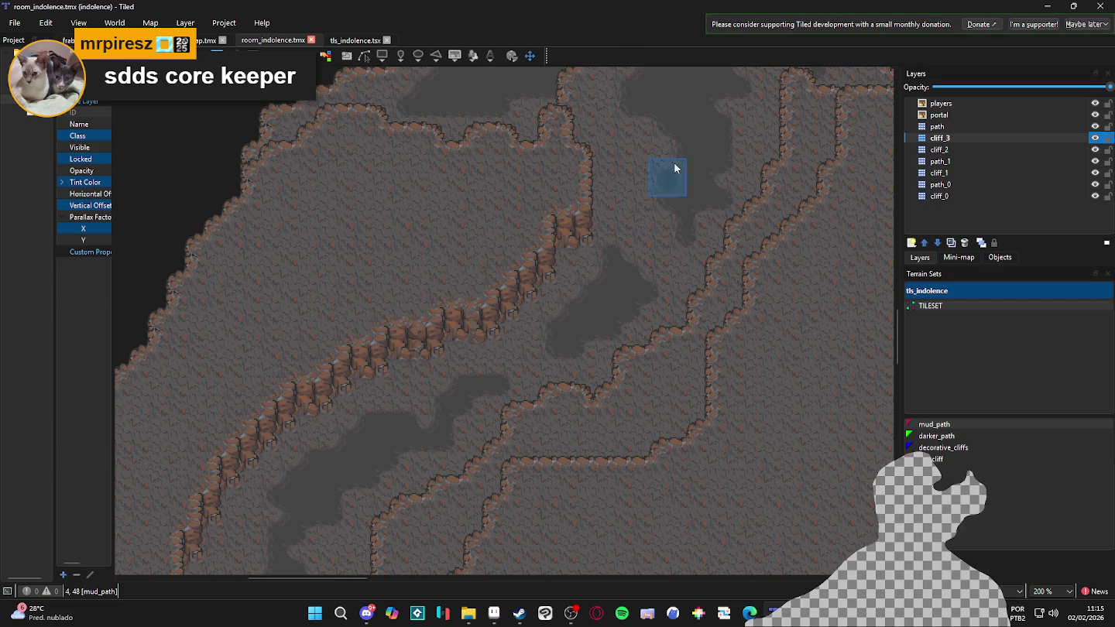
# Capture the zoomed cliff area with Win+Shift+S and switch to Aseprite
pyautogui.press('super+shift+s')
pyautogui.moveTo(172, 98)
pyautogui.mouseDown()
pyautogui.moveTo(747, 568)
pyautogui.moveTo(838, 537)
pyautogui.mouseUp()
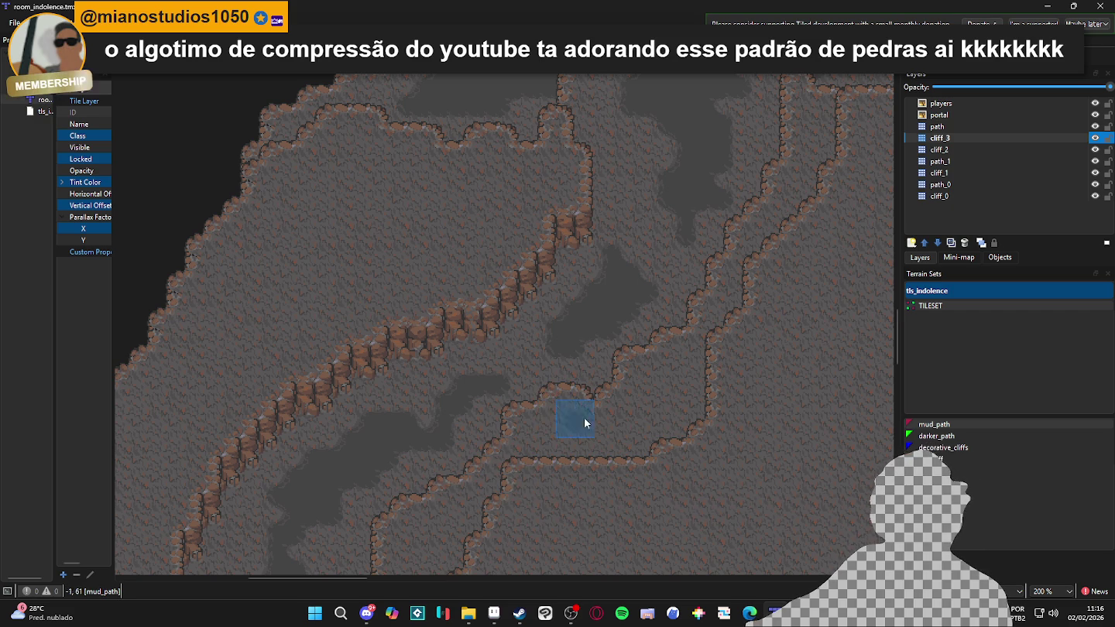
pyautogui.click(494, 614)
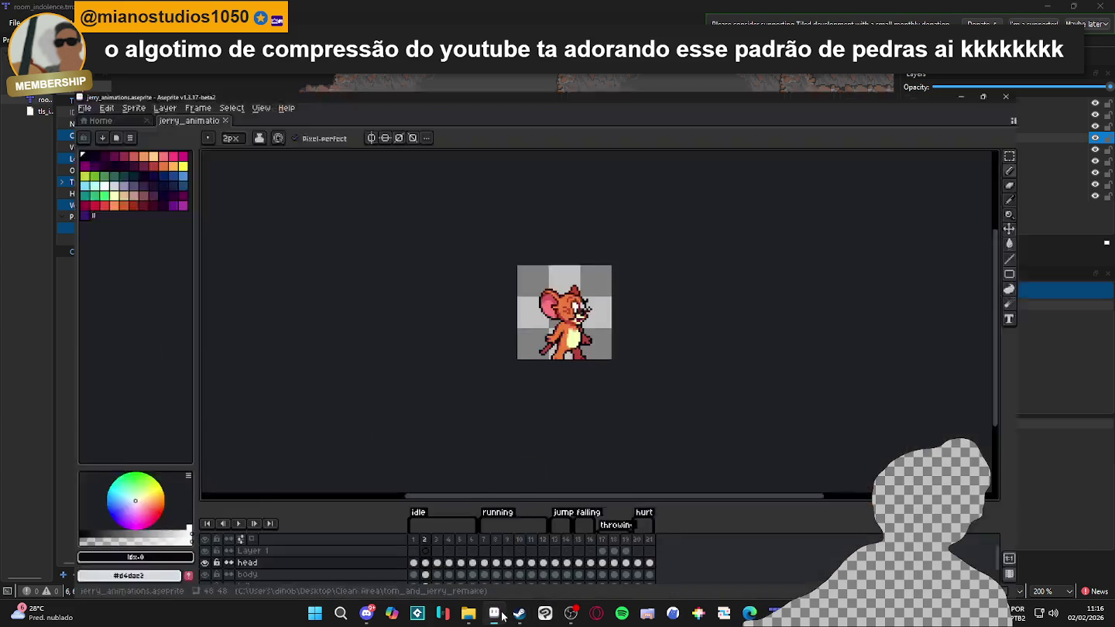
# Create a new sprite and paste the captured cliff screenshot into it
pyautogui.click(14, 22)
pyautogui.click(23, 35)
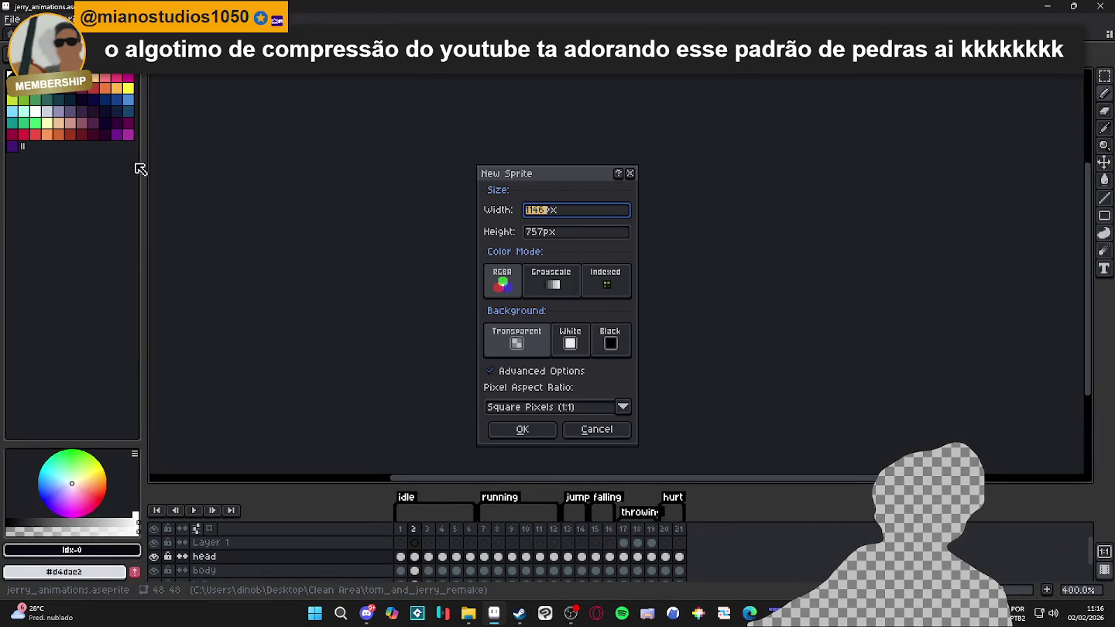
pyautogui.click(519, 428)
pyautogui.hotkey('ctrl', 'v')
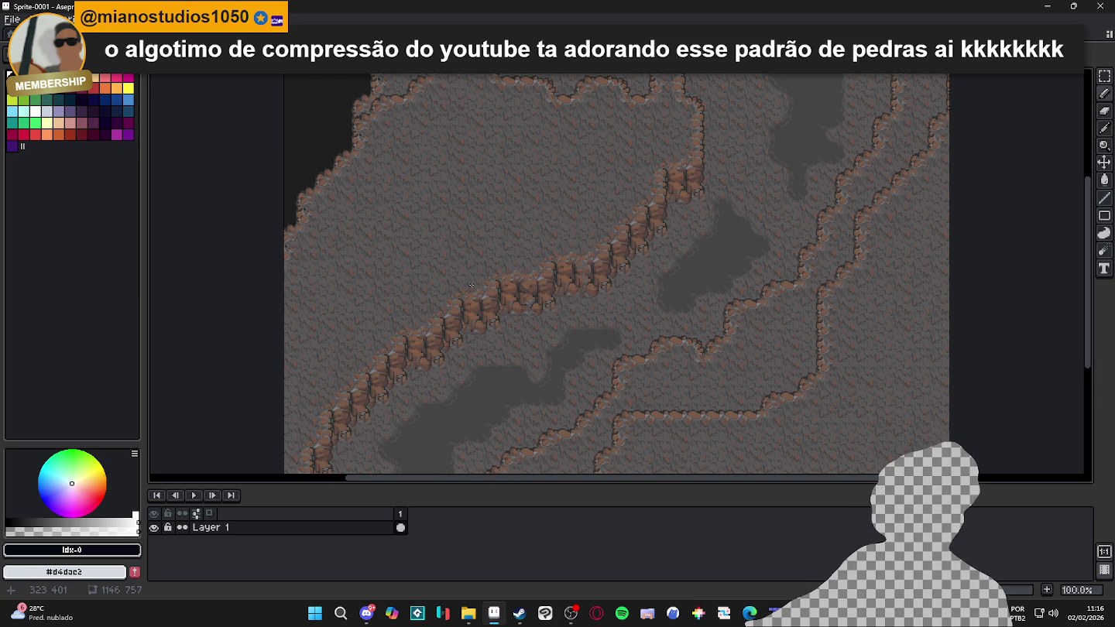
pyautogui.scroll(3, 471, 286)
pyautogui.scroll(1, 478, 326)
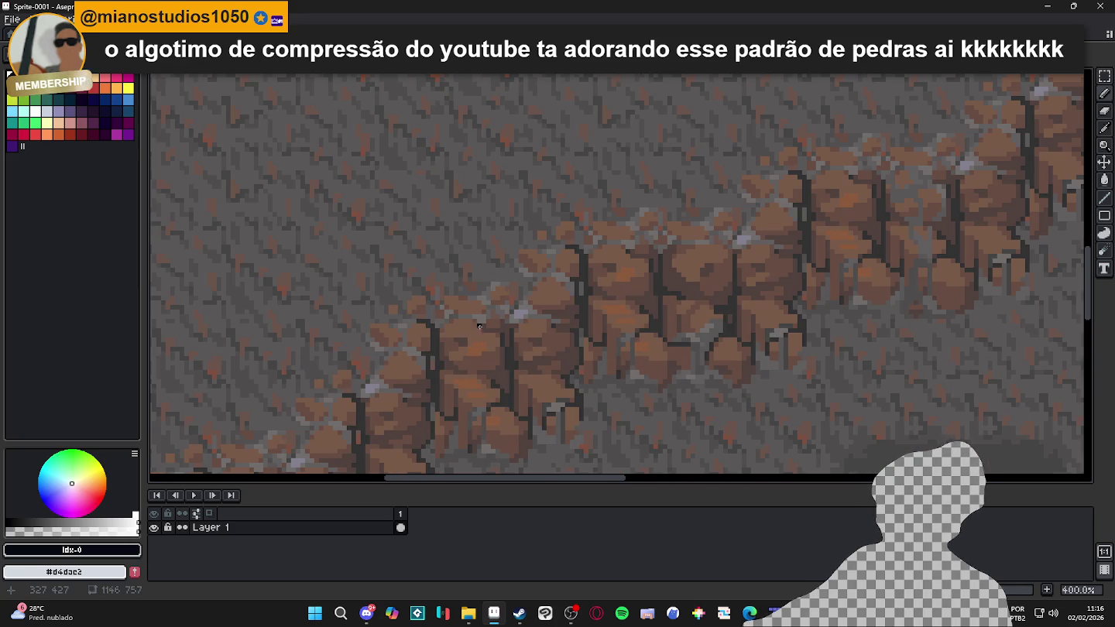
pyautogui.scroll(1, 478, 326)
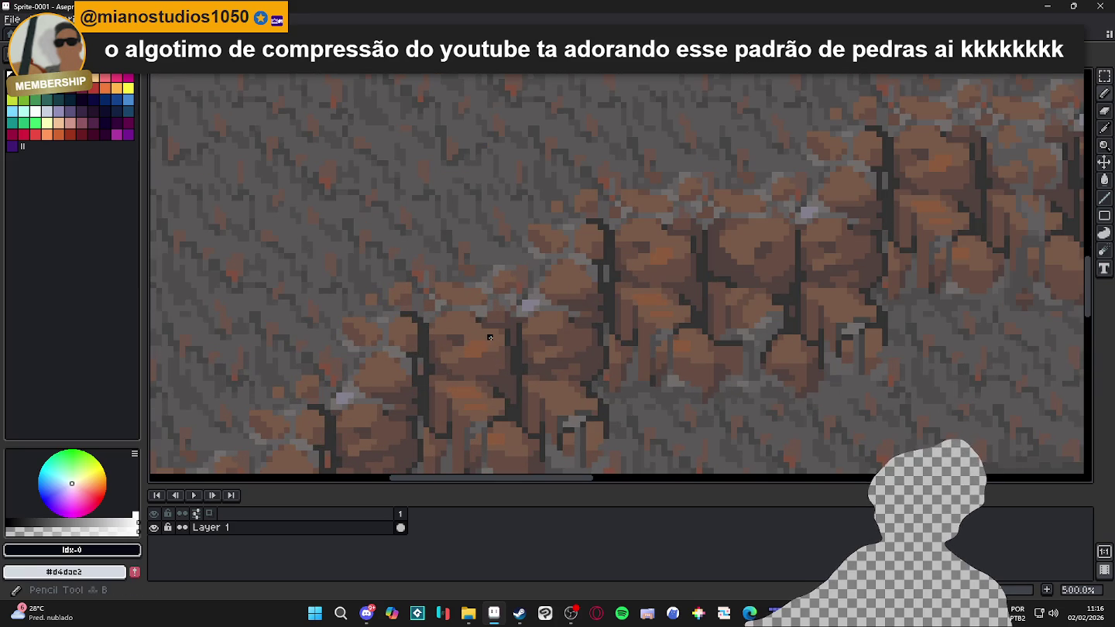
pyautogui.scroll(5, 491, 337)
# Scale the sprite to 50% width, then undo that resize
pyautogui.click(68, 18)
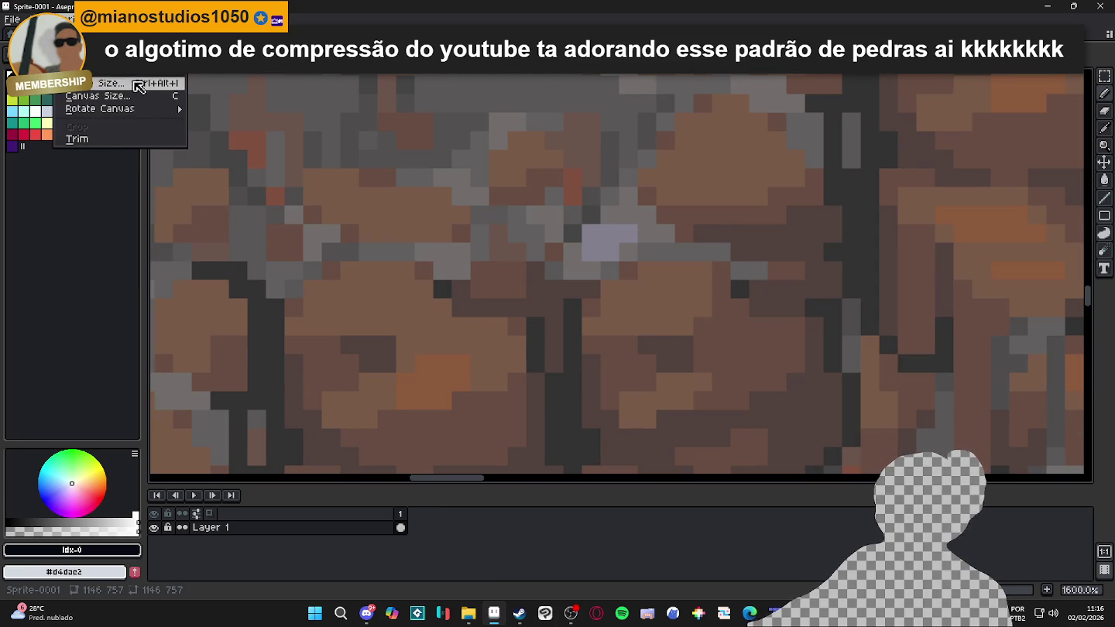
pyautogui.click(113, 83)
pyautogui.click(616, 232)
pyautogui.write('50')
pyautogui.press('Return')
pyautogui.hotkey('ctrl', 'z')
pyautogui.scroll(-3, 512, 220)
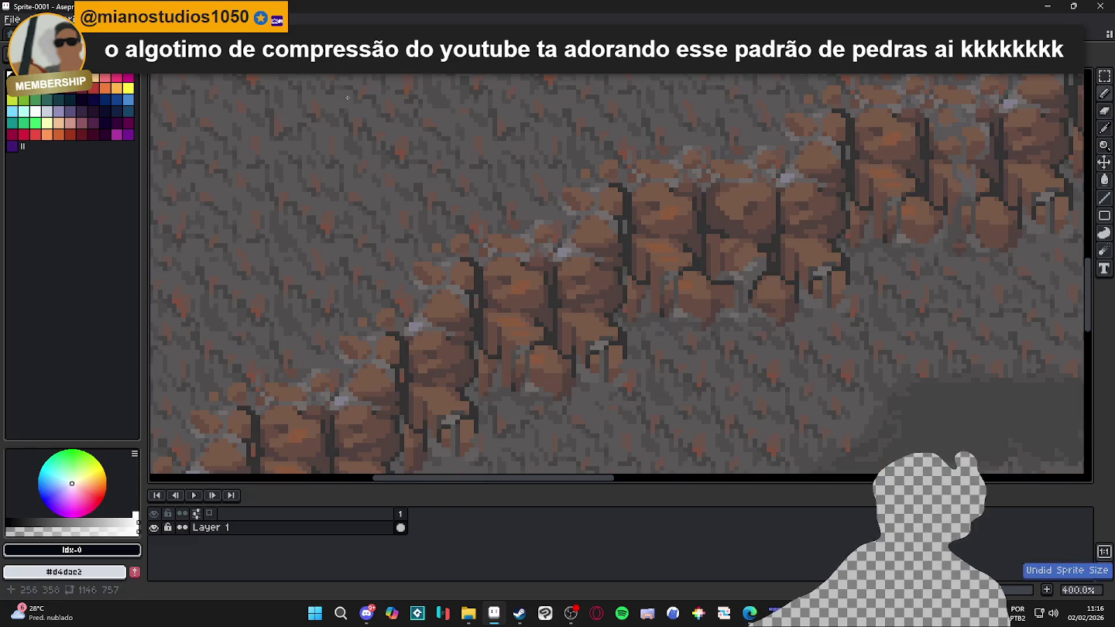
# Resize the sprite to 50% with Lock Ratio checked, giving 573x378 pixels
pyautogui.click(68, 18)
pyautogui.click(116, 82)
pyautogui.click(673, 191)
pyautogui.click(619, 231)
pyautogui.write('50')
pyautogui.press('Return')
# Sample the rock's brown from the canvas and turn on the pixel grid
pyautogui.scroll(-2, 463, 192)
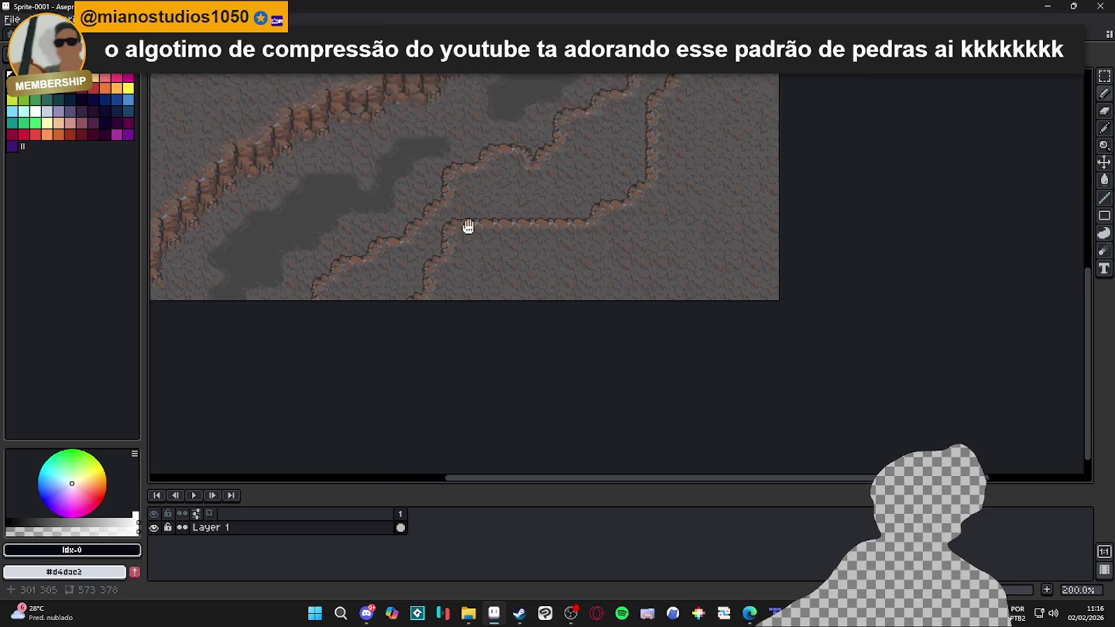
pyautogui.scroll(5, 464, 191)
pyautogui.keyDown('alt'); pyautogui.click(449, 192); pyautogui.keyUp('alt')
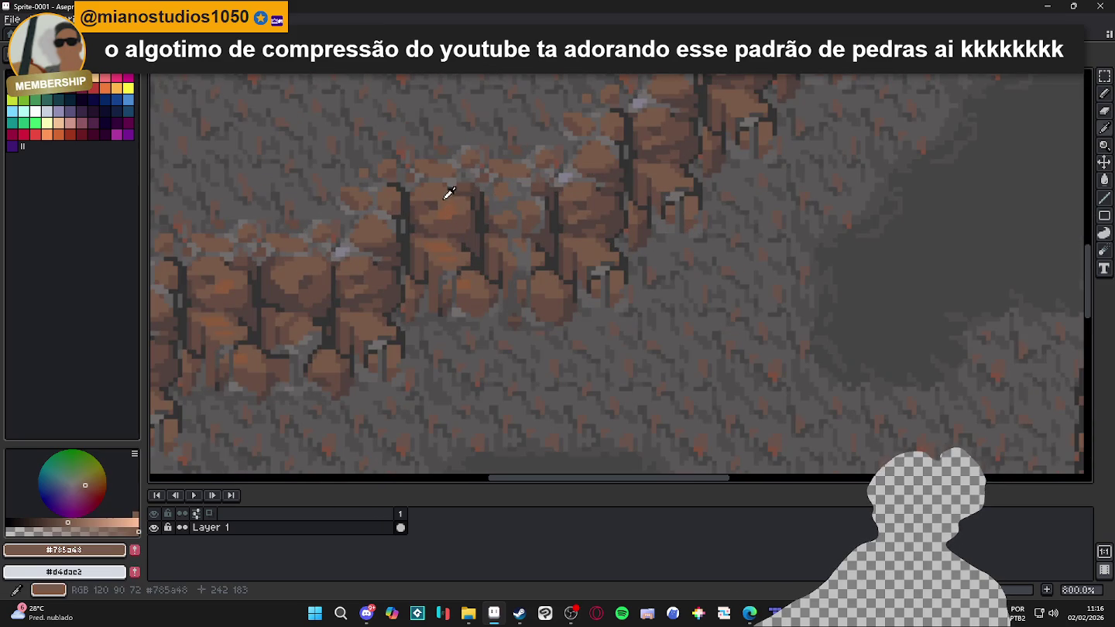
pyautogui.scroll(-4, 449, 193)
pyautogui.moveTo(603, 186); pyautogui.dragTo(631, 221)
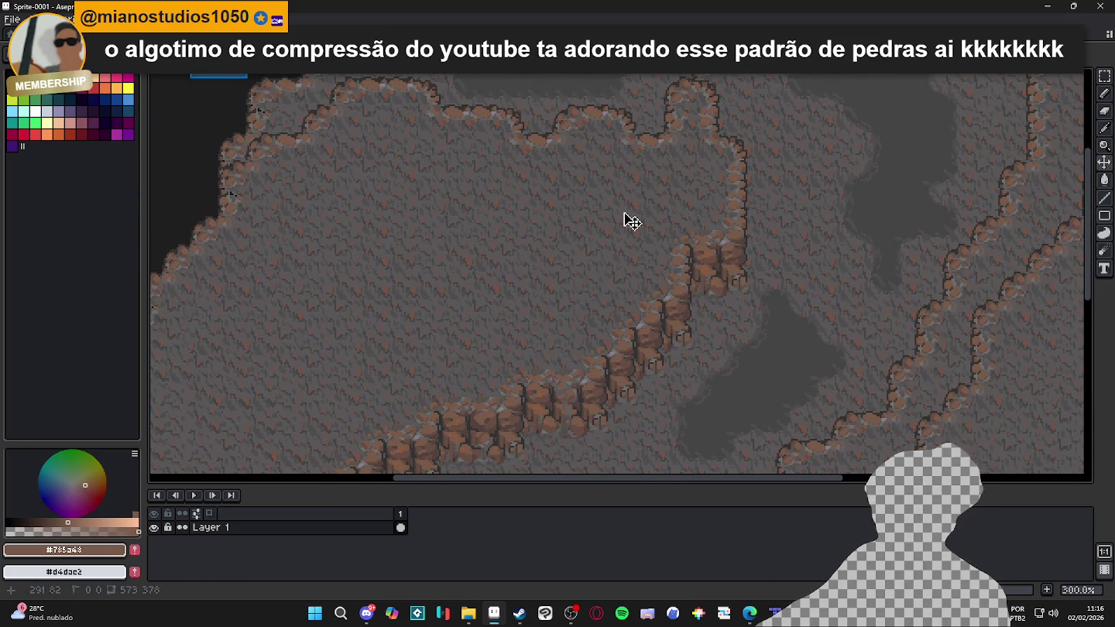
pyautogui.hotkey('ctrl', "'")
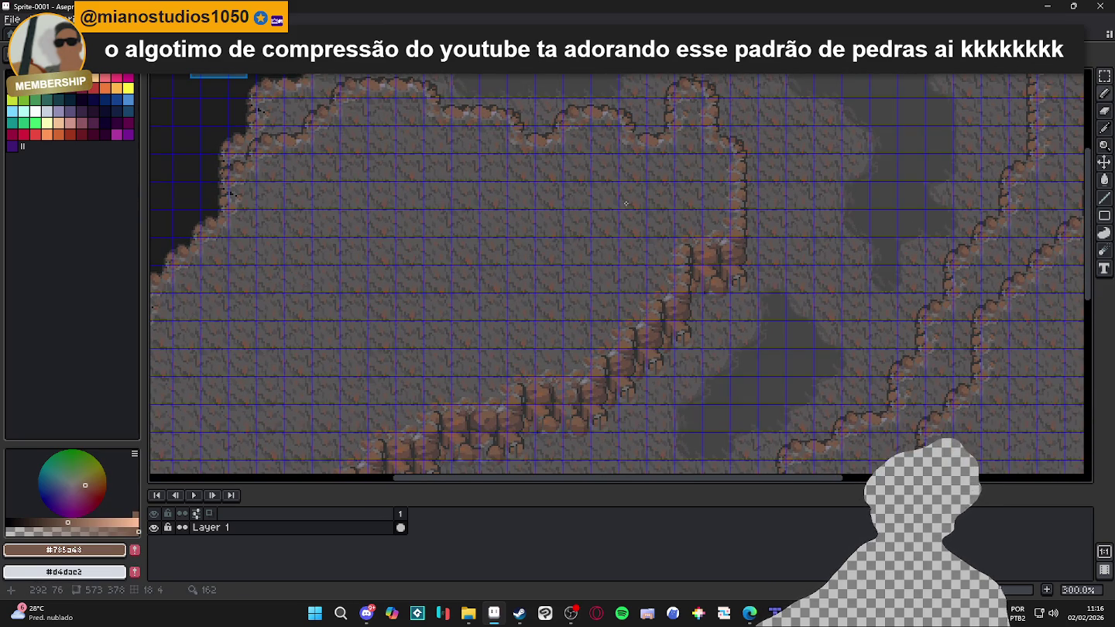
pyautogui.scroll(2, 625, 203)
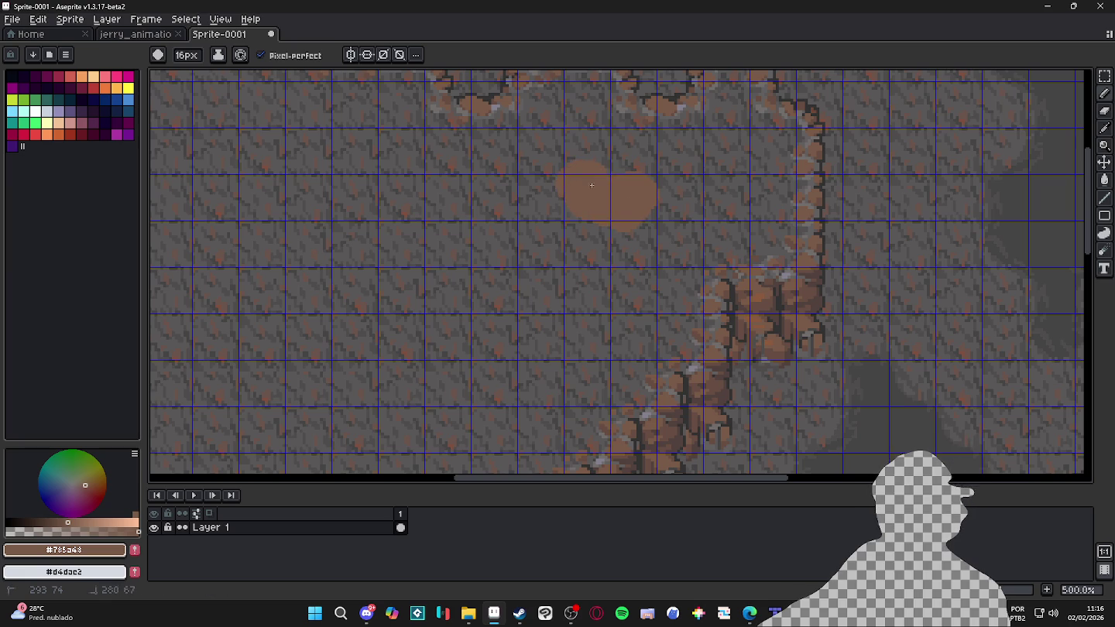
# Paint a #785a48 brown blob over the cave floor with pencil strokes
pyautogui.moveTo(582, 183); pyautogui.dragTo(511, 196)
pyautogui.moveTo(628, 217)
pyautogui.mouseDown()
pyautogui.moveTo(637, 281)
pyautogui.moveTo(571, 277)
pyautogui.moveTo(538, 201)
pyautogui.moveTo(504, 175)
pyautogui.mouseUp()
pyautogui.hscroll(-5, 518, 184)
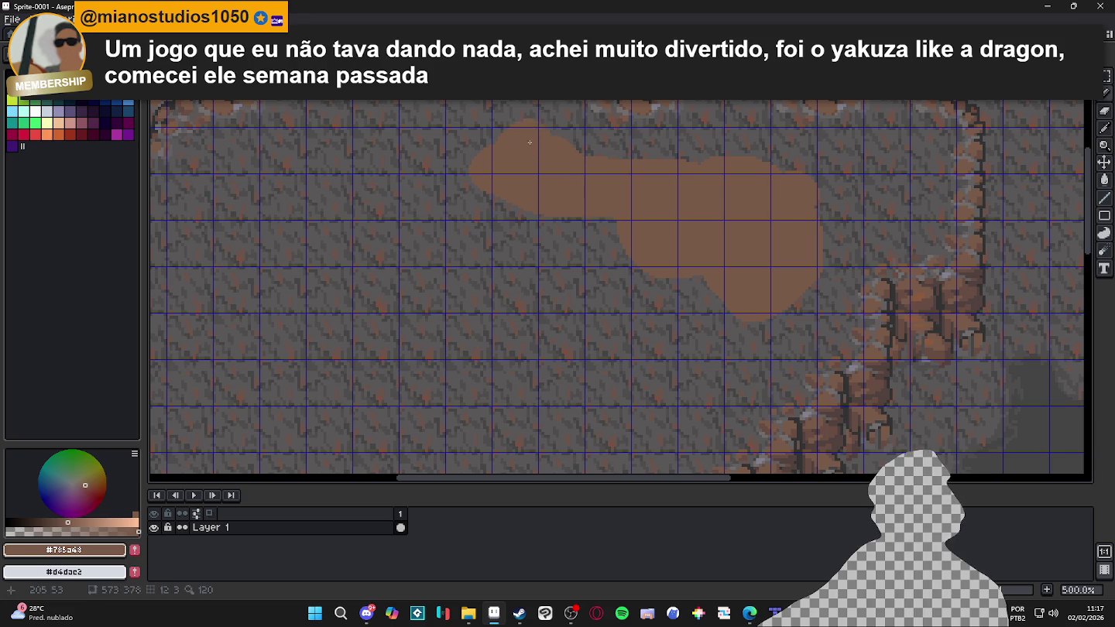
pyautogui.moveTo(530, 122); pyautogui.dragTo(590, 143)
pyautogui.moveTo(495, 176)
pyautogui.mouseDown()
pyautogui.moveTo(523, 225)
pyautogui.moveTo(697, 268)
pyautogui.moveTo(724, 341)
pyautogui.moveTo(778, 375)
pyautogui.moveTo(620, 391)
pyautogui.moveTo(605, 276)
pyautogui.moveTo(534, 356)
pyautogui.moveTo(473, 235)
pyautogui.mouseUp()
pyautogui.moveTo(484, 292); pyautogui.dragTo(530, 206)
pyautogui.moveTo(529, 207)
pyautogui.mouseDown()
pyautogui.moveTo(480, 260)
pyautogui.moveTo(456, 189)
pyautogui.moveTo(533, 311)
pyautogui.moveTo(572, 344)
pyautogui.moveTo(708, 270)
pyautogui.mouseUp()
pyautogui.moveTo(615, 329)
pyautogui.mouseDown()
pyautogui.moveTo(670, 352)
pyautogui.moveTo(724, 312)
pyautogui.mouseUp()
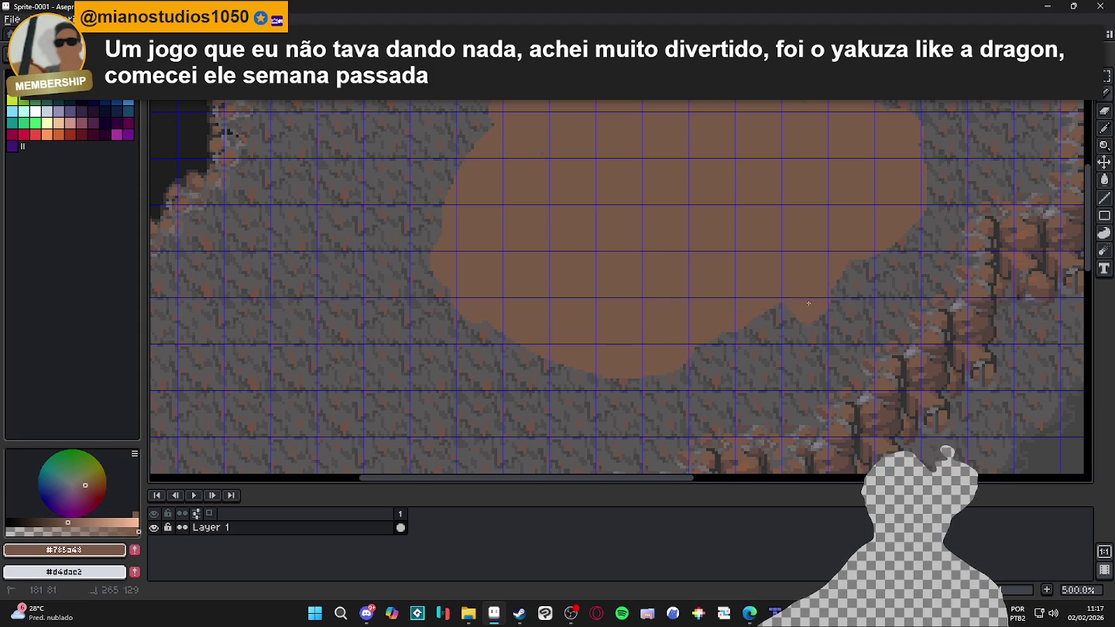
pyautogui.moveTo(673, 352)
pyautogui.mouseDown()
pyautogui.moveTo(477, 348)
pyautogui.moveTo(429, 248)
pyautogui.moveTo(489, 146)
pyautogui.mouseUp()
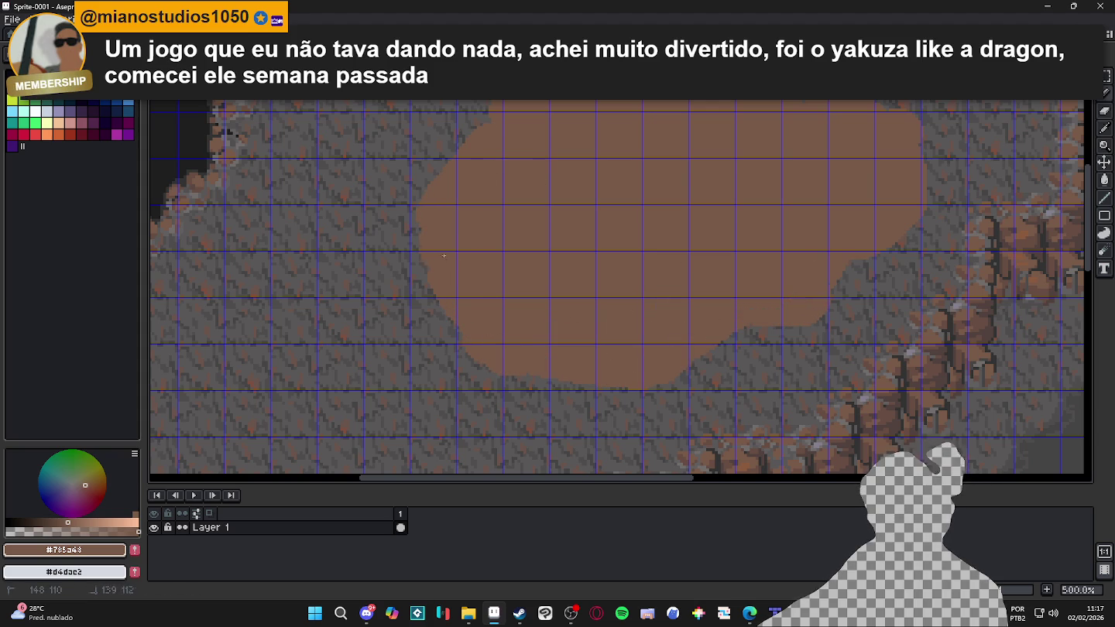
pyautogui.moveTo(661, 169); pyautogui.dragTo(637, 213)
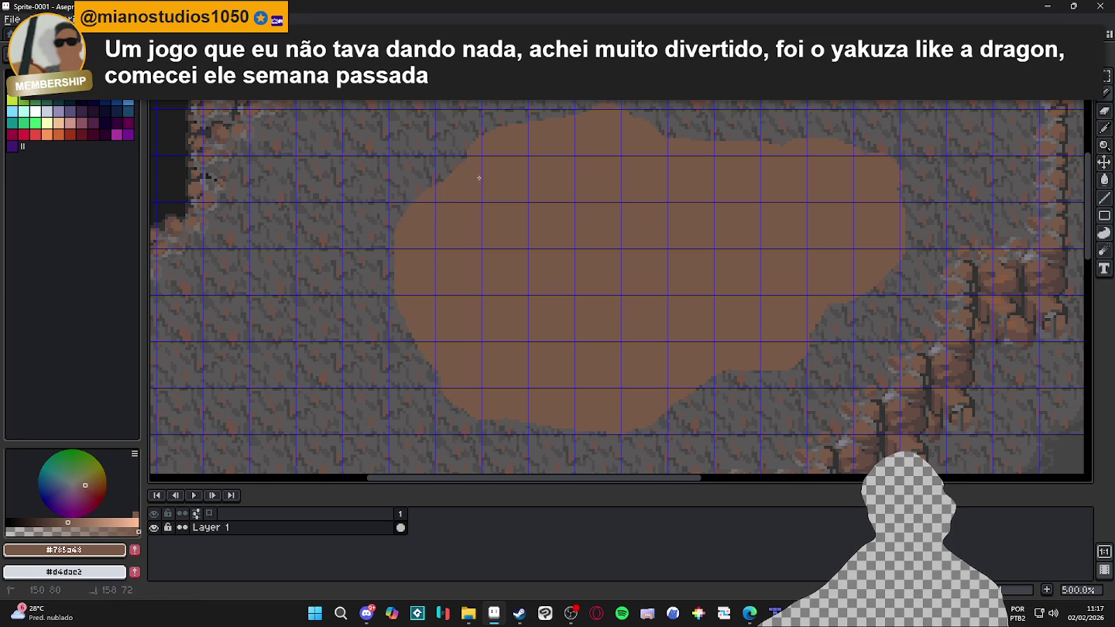
# Select the brown blob, then shade its right edge with darker brown #674d42
pyautogui.press('w')
pyautogui.click(662, 249)
pyautogui.hotkey('ctrl', 'h')
pyautogui.scroll(-3, 665, 291)
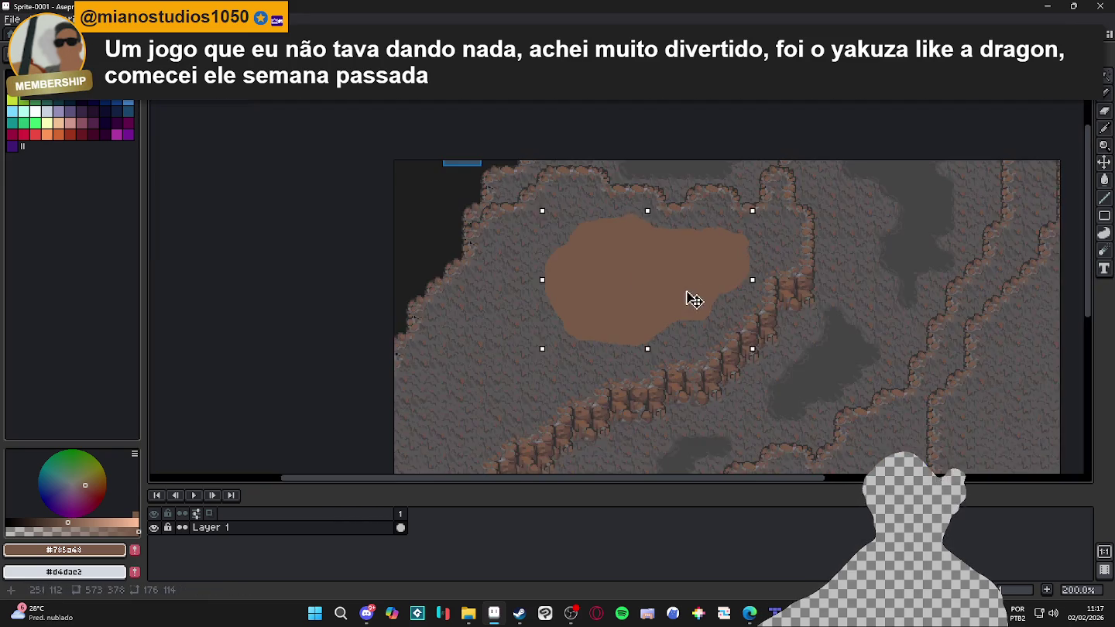
pyautogui.scroll(2, 790, 325)
pyautogui.press('b')
pyautogui.keyDown('alt'); pyautogui.click(790, 345); pyautogui.keyUp('alt')
pyautogui.moveTo(731, 258)
pyautogui.mouseDown()
pyautogui.moveTo(634, 340)
pyautogui.moveTo(577, 349)
pyautogui.moveTo(515, 391)
pyautogui.moveTo(402, 370)
pyautogui.moveTo(426, 376)
pyautogui.mouseUp()
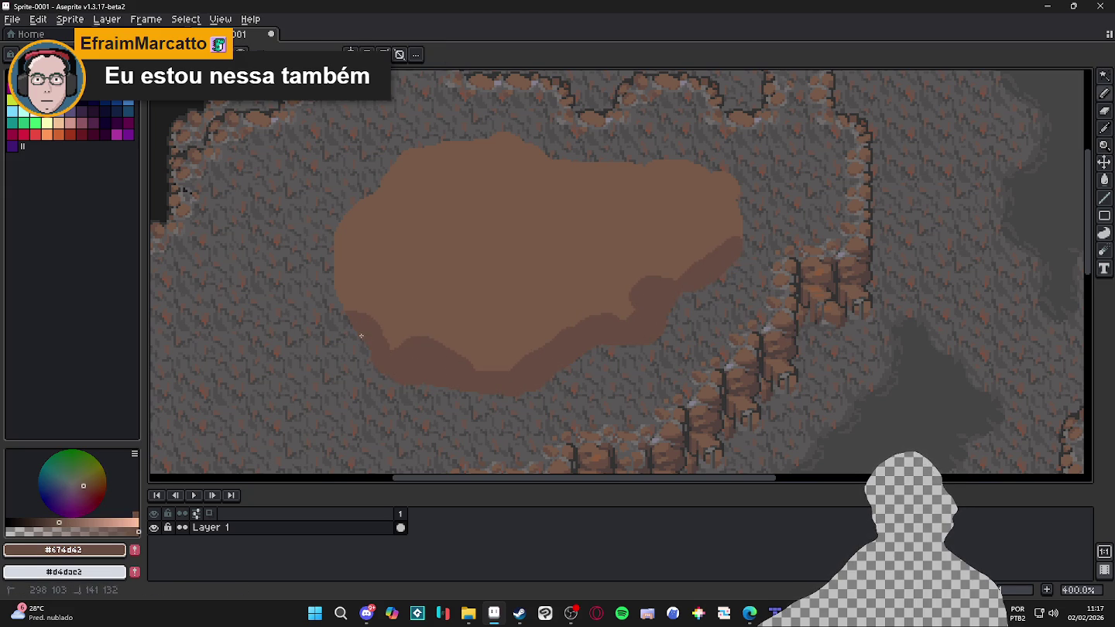
# Cover the lower edge with lighter brown, then add #674d42 shading on right and lower-left edges
pyautogui.keyDown('alt'); pyautogui.click(450, 303); pyautogui.keyUp('alt')
pyautogui.moveTo(422, 345); pyautogui.dragTo(441, 348)
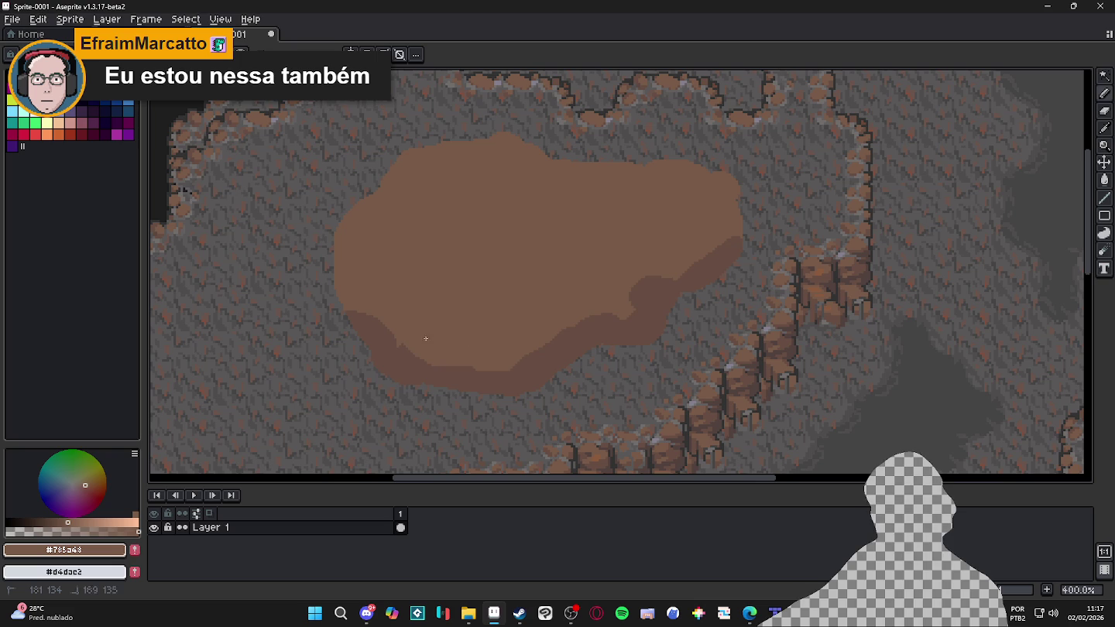
pyautogui.moveTo(630, 310); pyautogui.dragTo(642, 291)
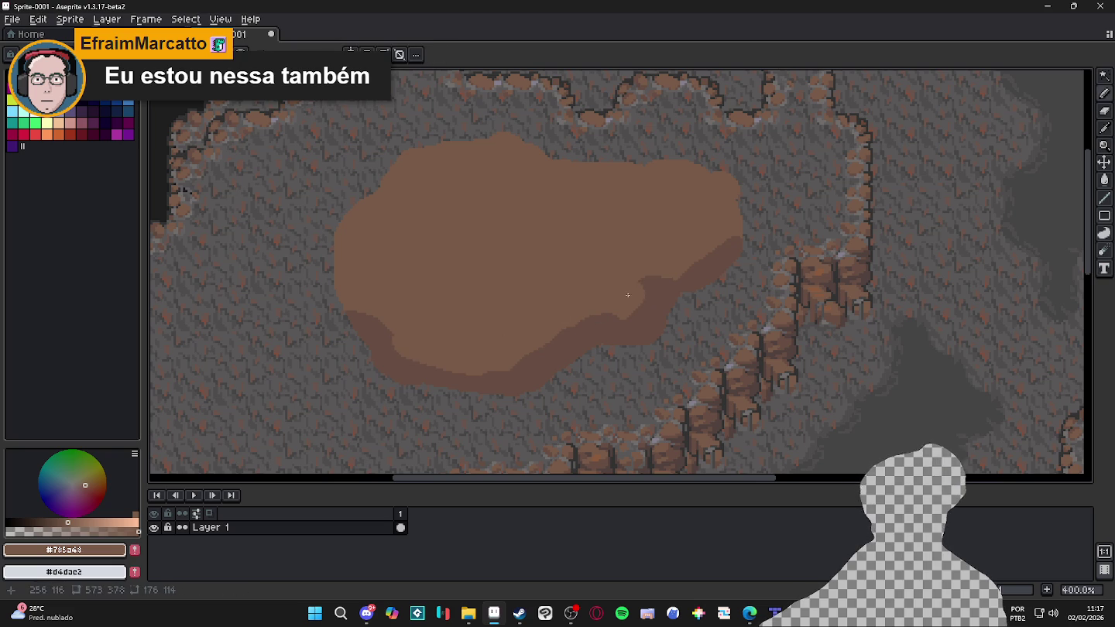
pyautogui.keyDown('alt'); pyautogui.click(710, 275); pyautogui.keyUp('alt')
pyautogui.moveTo(709, 274); pyautogui.dragTo(701, 267)
pyautogui.moveTo(744, 227); pyautogui.dragTo(732, 216)
pyautogui.moveTo(334, 311); pyautogui.dragTo(346, 327)
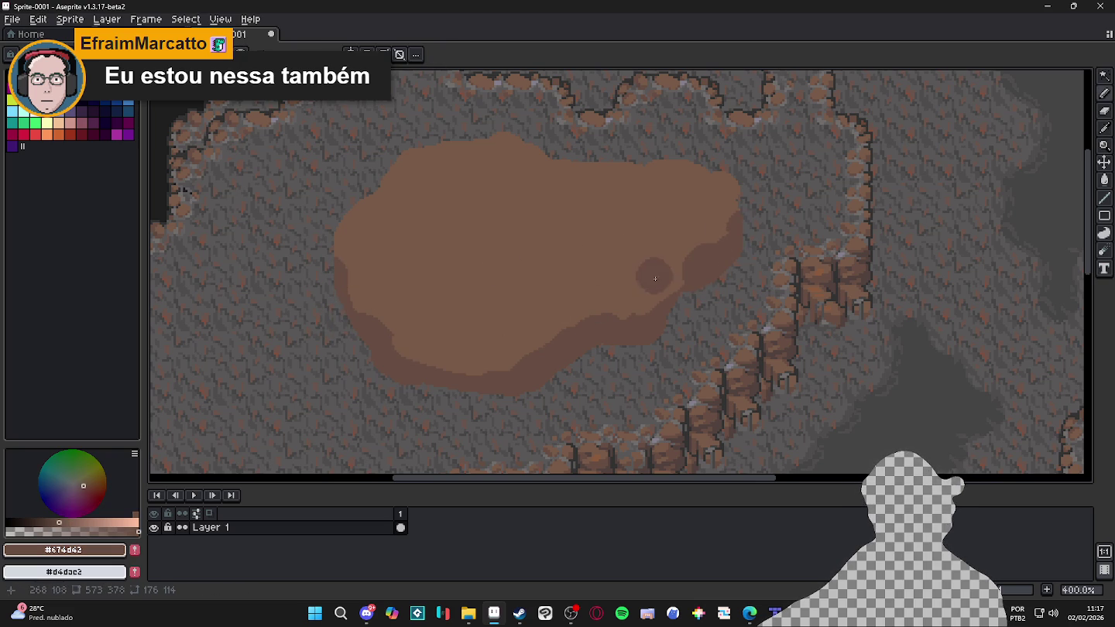
# Sample the #785a48 and #674d42 browns from the canvas and reposition the view
pyautogui.scroll(-2, 642, 317)
pyautogui.scroll(2, 685, 317)
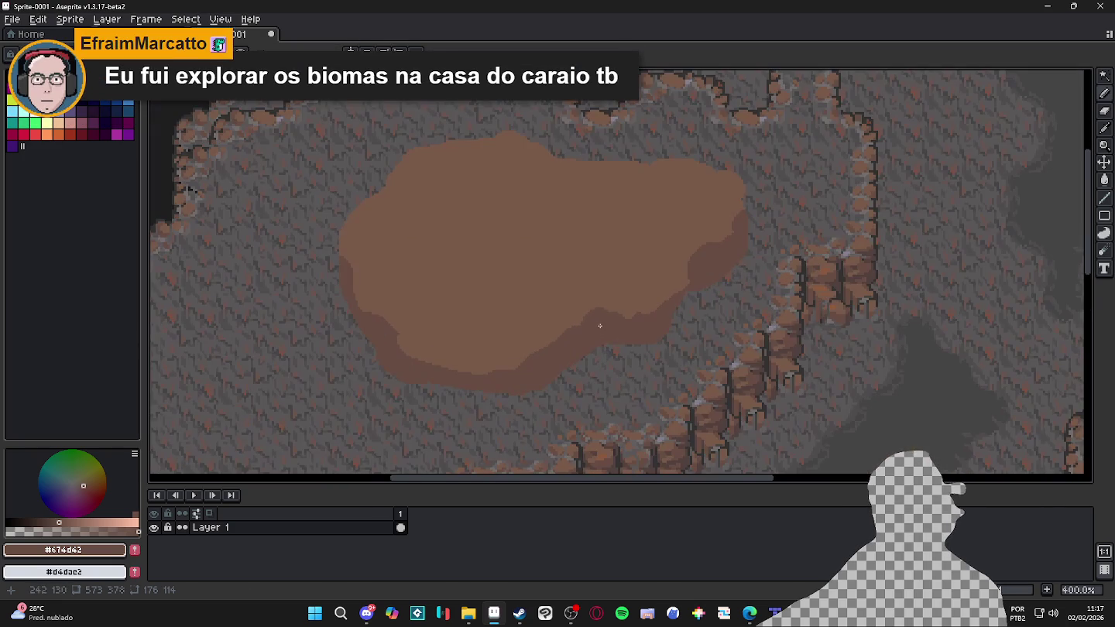
pyautogui.scroll(1, 751, 367)
pyautogui.keyDown('alt'); pyautogui.click(707, 406); pyautogui.keyUp('alt')
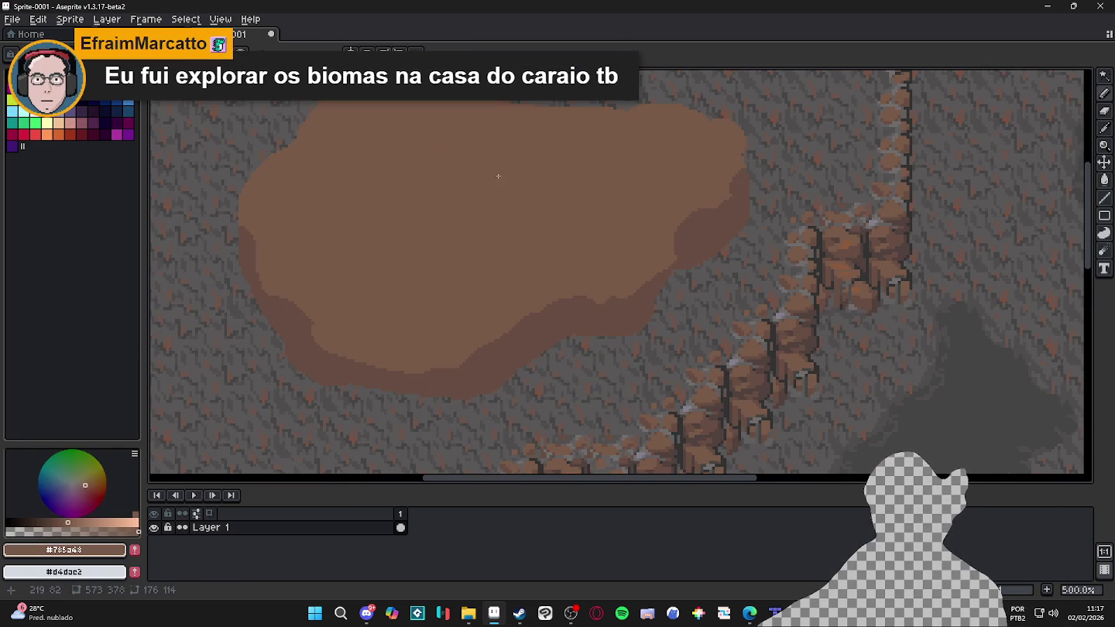
pyautogui.keyDown('alt'); pyautogui.click(714, 416); pyautogui.keyUp('alt')
pyautogui.moveTo(670, 450); pyautogui.dragTo(697, 373)
pyautogui.scroll(1, 697, 373)
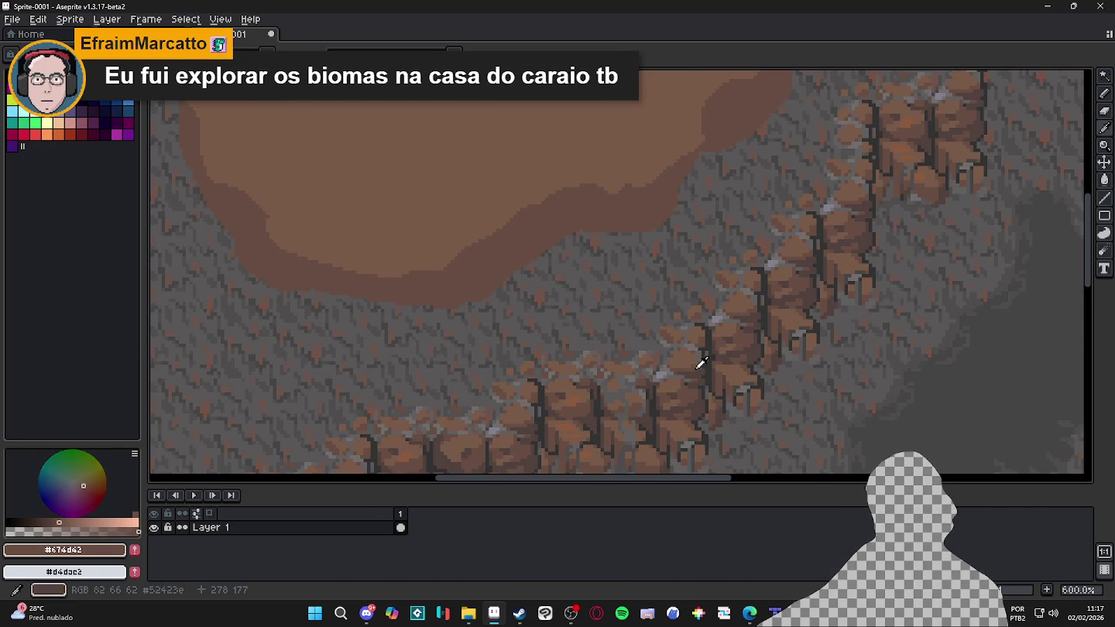
pyautogui.scroll(-2, 527, 279)
pyautogui.hscroll(-1, 619, 373)
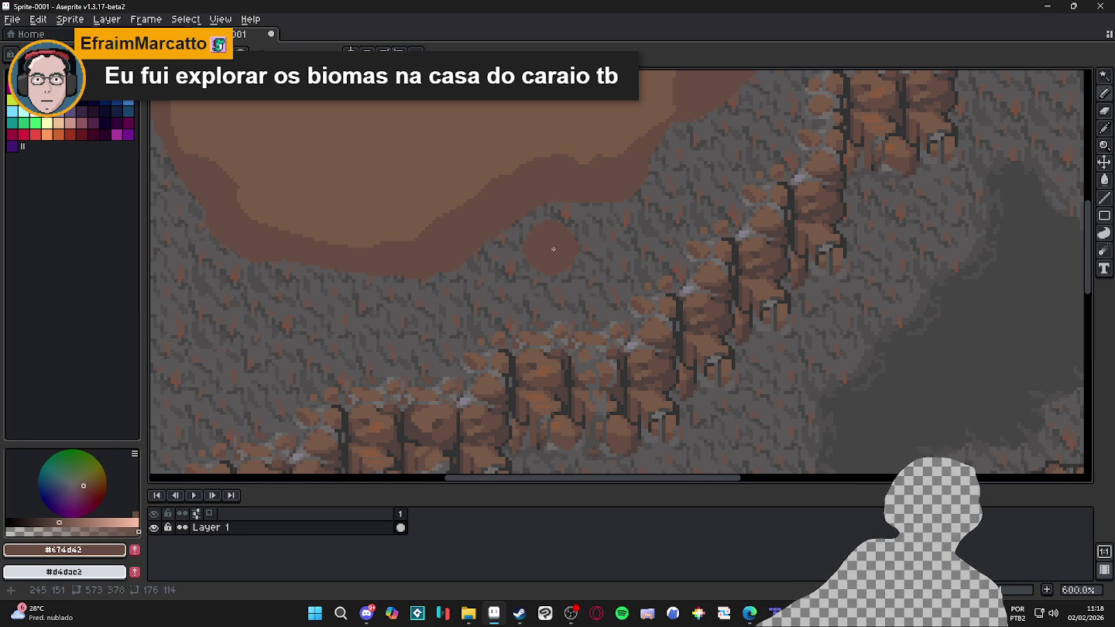
pyautogui.scroll(-3, 553, 248)
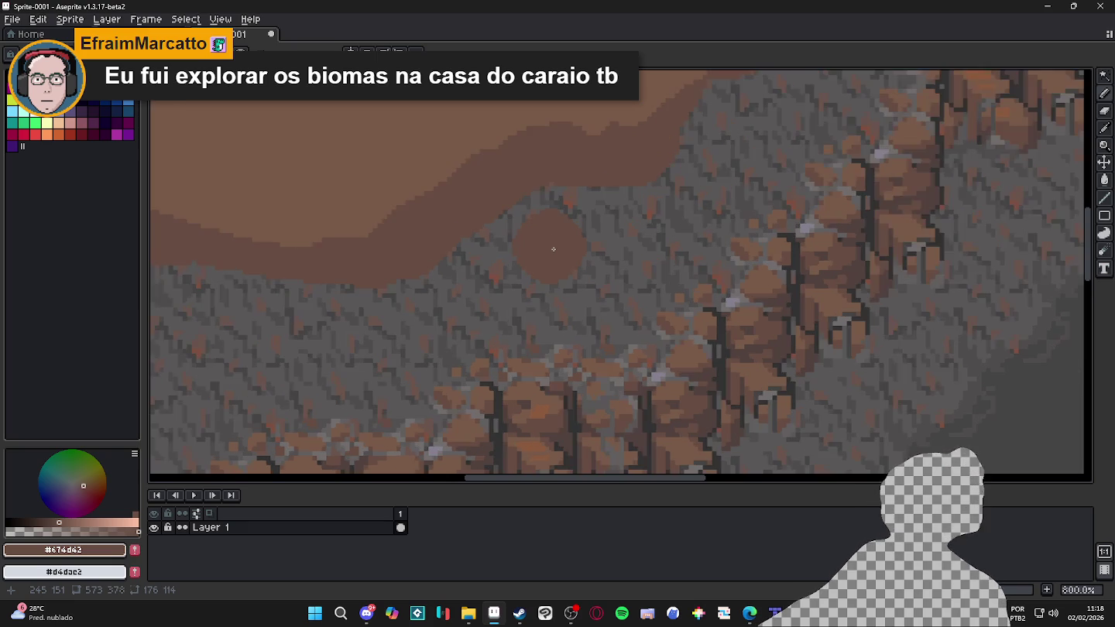
# Add a darkest-brown #52423e stroke on the blob's edge, then sample #674d42 again
pyautogui.keyDown('alt'); pyautogui.click(629, 325); pyautogui.keyUp('alt')
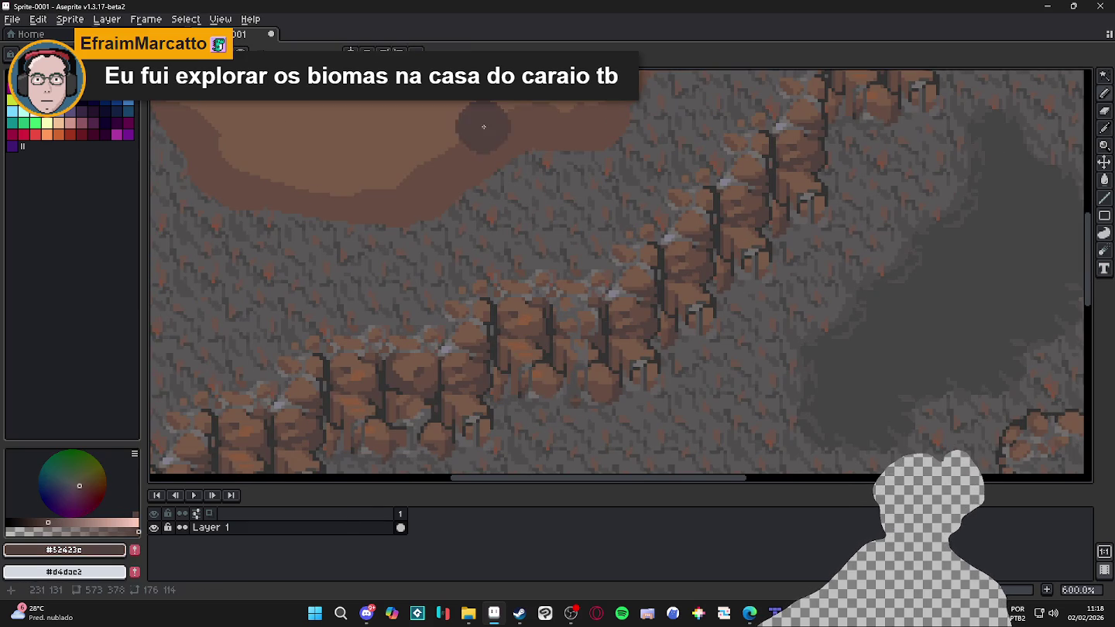
pyautogui.hotkey('ctrl', 'z')
pyautogui.hotkey('ctrl', 'a')
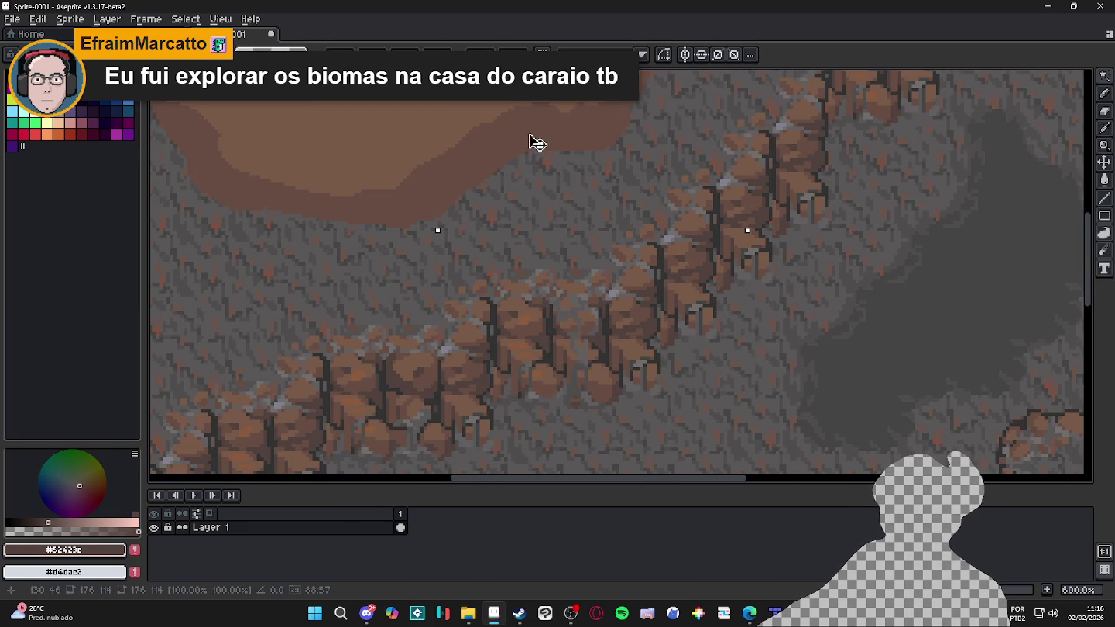
pyautogui.hotkey('ctrl', 'd')
pyautogui.moveTo(531, 137)
pyautogui.mouseDown()
pyautogui.moveTo(511, 139)
pyautogui.moveTo(553, 160)
pyautogui.mouseUp()
pyautogui.scroll(-3, 515, 179)
pyautogui.scroll(1, 503, 247)
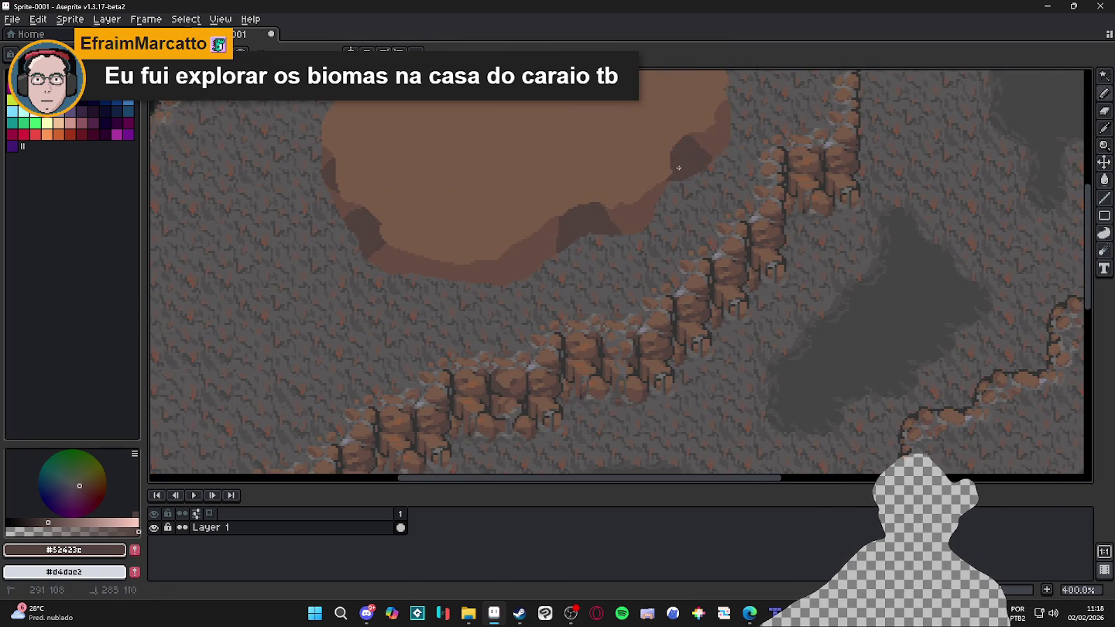
pyautogui.scroll(-1, 682, 158)
pyautogui.moveTo(660, 194); pyautogui.dragTo(638, 361)
pyautogui.scroll(1, 632, 302)
pyautogui.keyDown('alt'); pyautogui.click(632, 303); pyautogui.keyUp('alt')
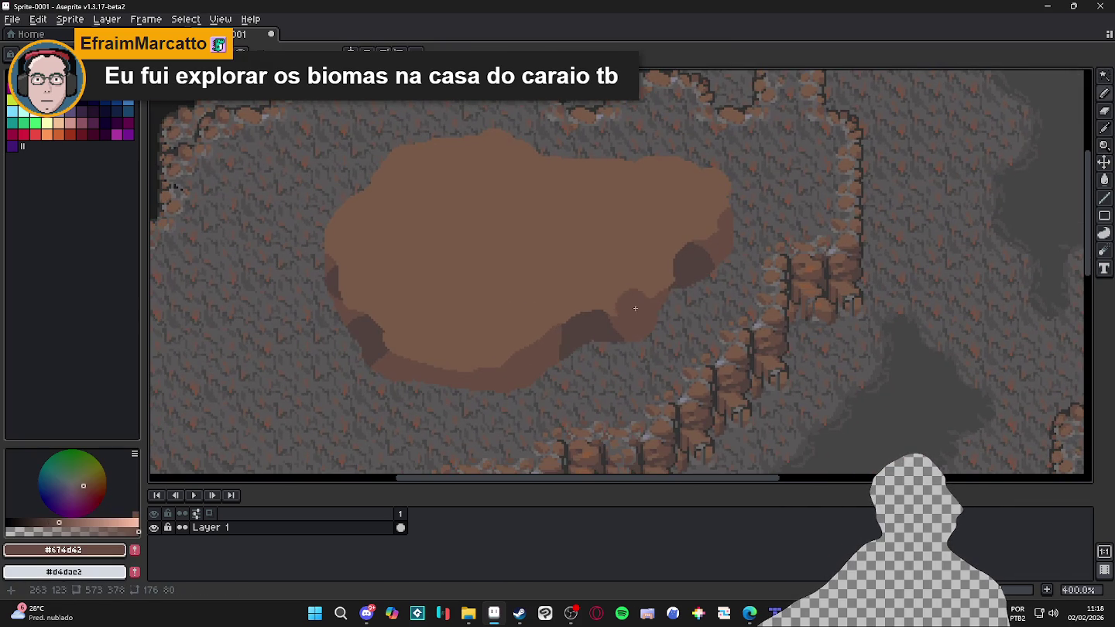
pyautogui.hscroll(-3, 645, 281)
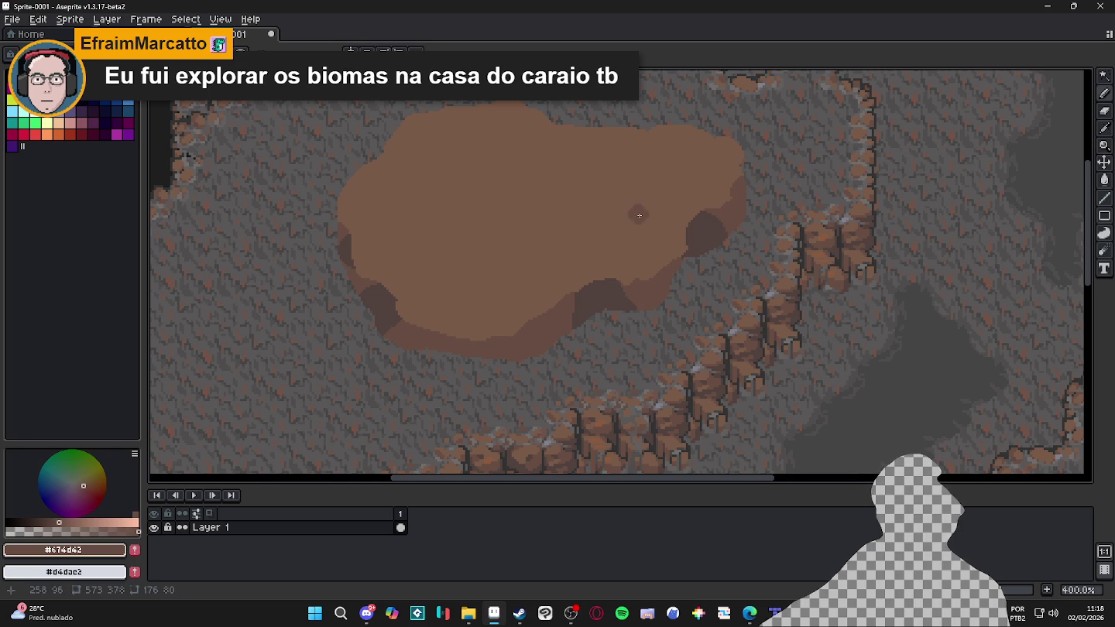
pyautogui.moveTo(674, 240)
pyautogui.mouseDown()
pyautogui.moveTo(681, 232)
pyautogui.moveTo(600, 207)
pyautogui.mouseUp()
pyautogui.moveTo(682, 249)
pyautogui.mouseDown()
pyautogui.moveTo(579, 212)
pyautogui.moveTo(727, 176)
pyautogui.mouseUp()
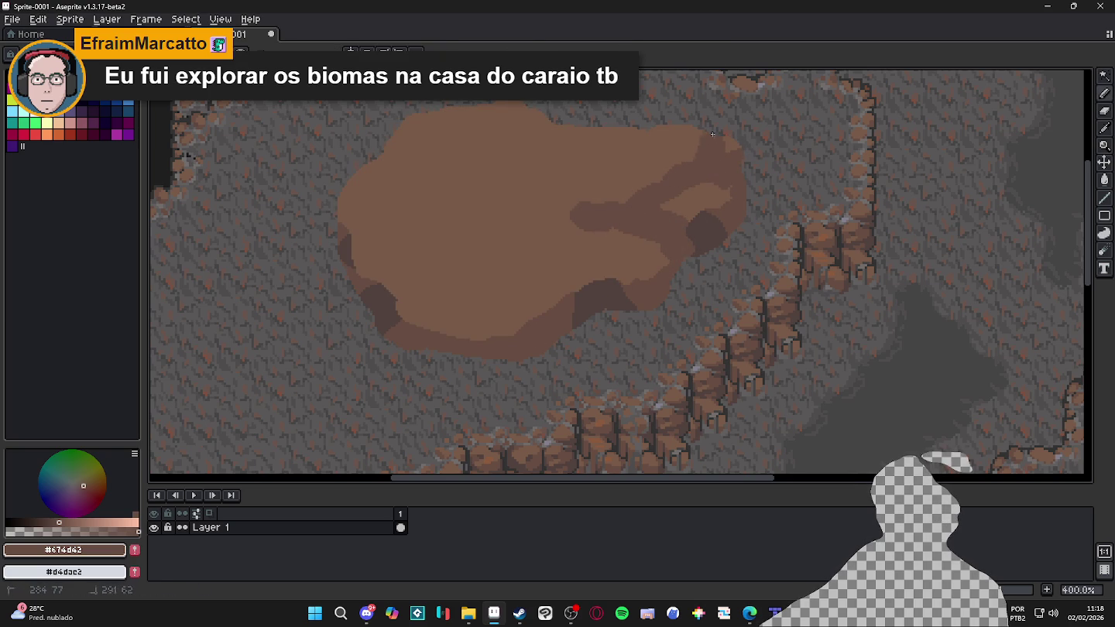
pyautogui.moveTo(551, 232); pyautogui.dragTo(440, 304)
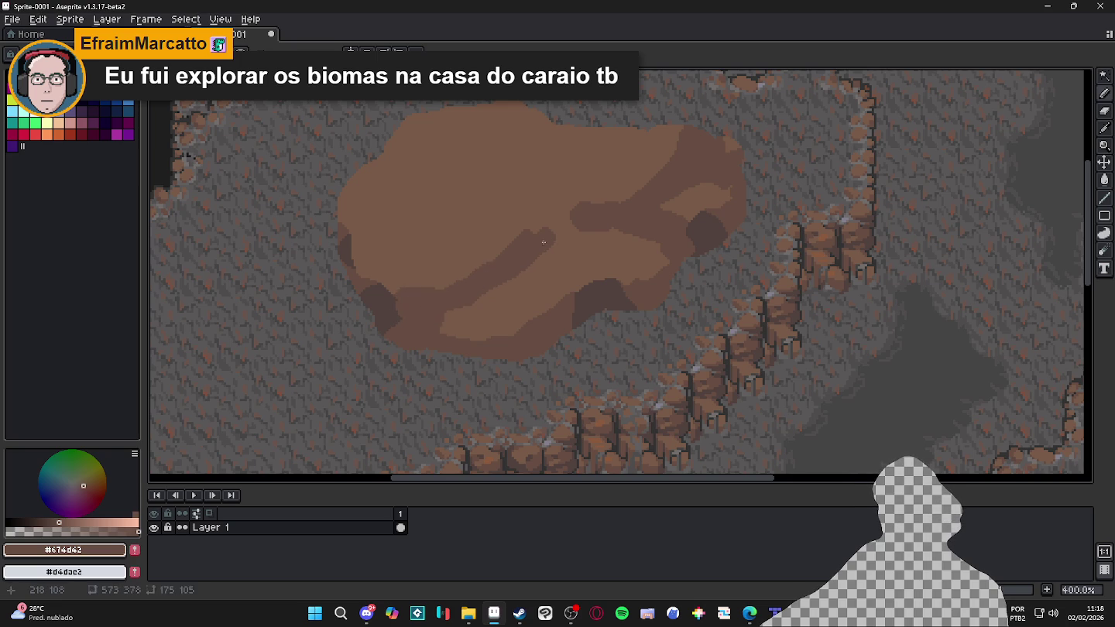
pyautogui.moveTo(527, 263)
pyautogui.mouseDown()
pyautogui.moveTo(384, 282)
pyautogui.moveTo(364, 259)
pyautogui.moveTo(397, 242)
pyautogui.moveTo(487, 265)
pyautogui.moveTo(442, 244)
pyautogui.mouseUp()
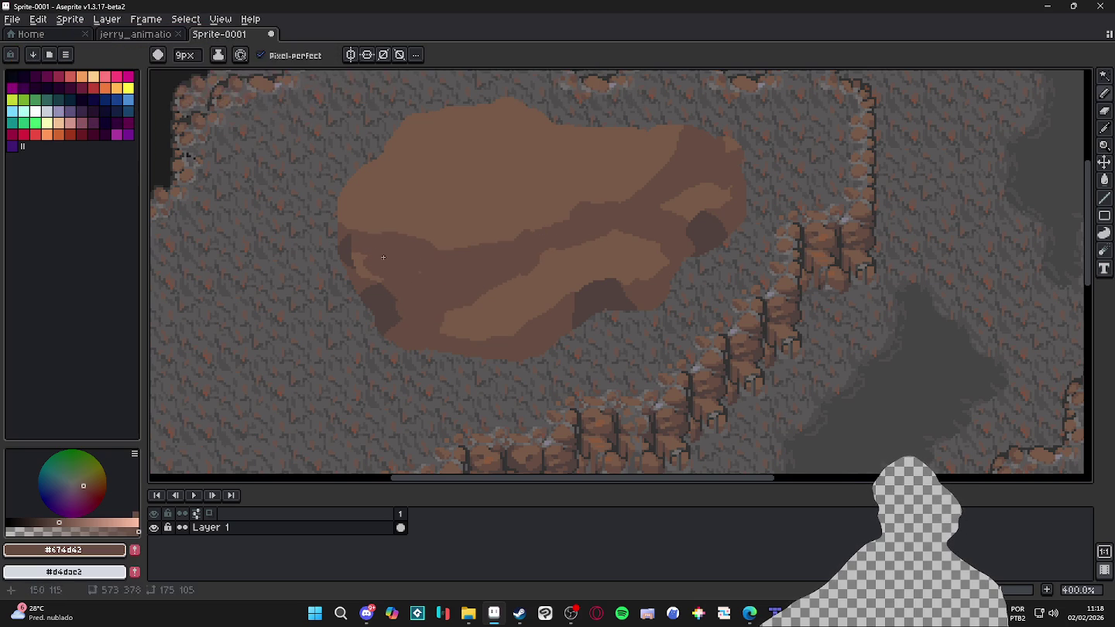
pyautogui.moveTo(358, 227); pyautogui.dragTo(371, 206)
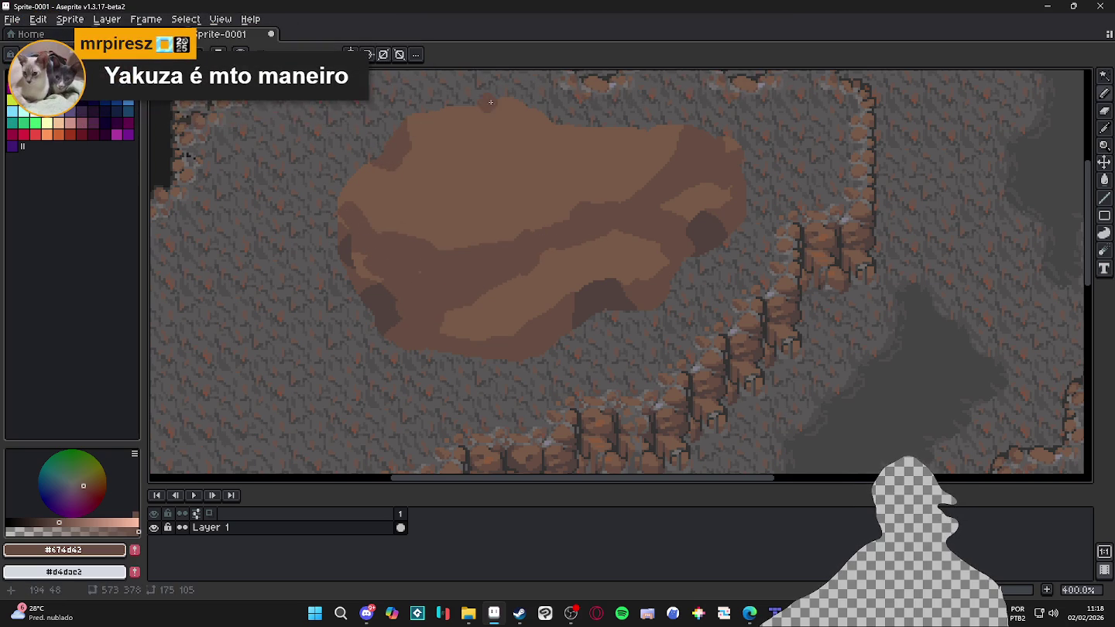
pyautogui.keyDown('alt'); pyautogui.click(379, 295); pyautogui.keyUp('alt')
pyautogui.moveTo(395, 302)
pyautogui.mouseDown()
pyautogui.moveTo(441, 271)
pyautogui.moveTo(430, 294)
pyautogui.moveTo(467, 265)
pyautogui.mouseUp()
pyautogui.moveTo(399, 271)
pyautogui.mouseDown()
pyautogui.moveTo(474, 261)
pyautogui.moveTo(469, 293)
pyautogui.moveTo(490, 282)
pyautogui.mouseUp()
pyautogui.moveTo(644, 226); pyautogui.dragTo(690, 223)
pyautogui.moveTo(740, 178)
pyautogui.mouseDown()
pyautogui.moveTo(717, 168)
pyautogui.moveTo(687, 193)
pyautogui.mouseUp()
pyautogui.moveTo(724, 152); pyautogui.dragTo(722, 140)
pyautogui.moveTo(679, 191); pyautogui.dragTo(664, 204)
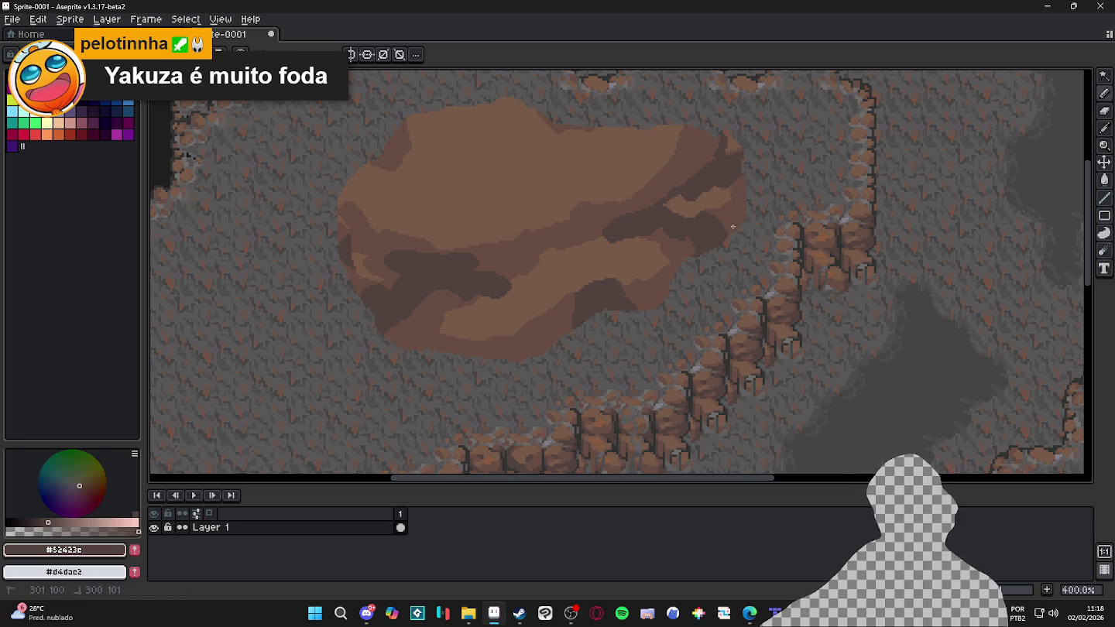
pyautogui.scroll(-1, 687, 255)
pyautogui.scroll(-2, 687, 255)
pyautogui.scroll(1, 697, 255)
pyautogui.scroll(-1, 720, 257)
pyautogui.scroll(1, 743, 258)
pyautogui.moveTo(743, 258)
pyautogui.mouseDown()
pyautogui.moveTo(724, 211)
pyautogui.moveTo(733, 189)
pyautogui.mouseUp()
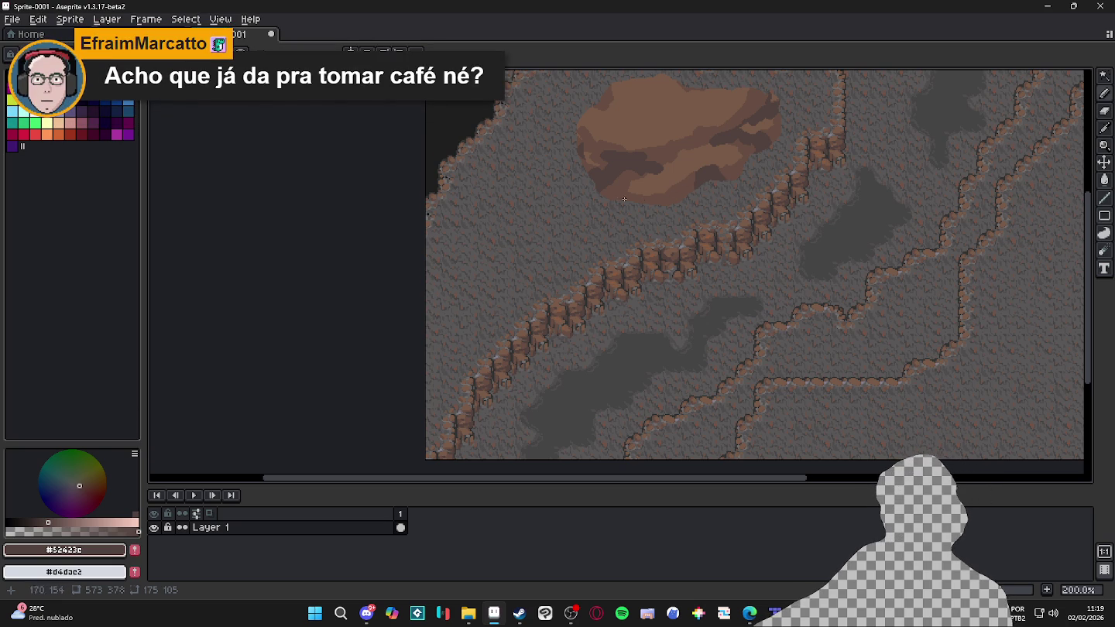
# Draw a dark stroke along the brown rock's left side
pyautogui.scroll(1, 650, 123)
pyautogui.moveTo(649, 123)
pyautogui.mouseDown()
pyautogui.moveTo(627, 172)
pyautogui.moveTo(622, 233)
pyautogui.mouseUp()
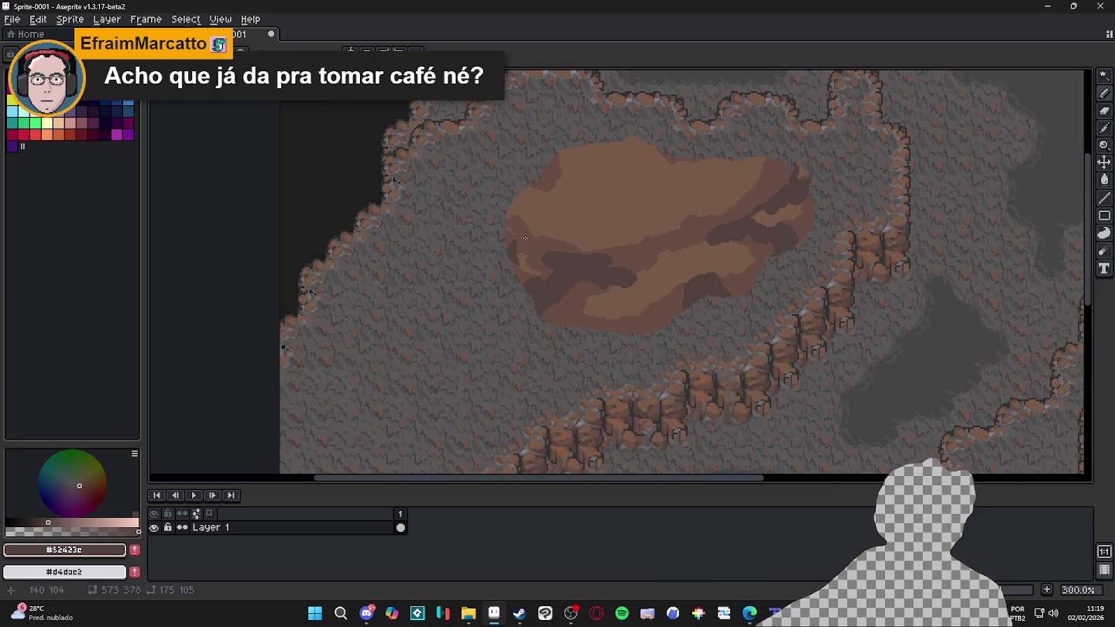
pyautogui.scroll(3, 515, 240)
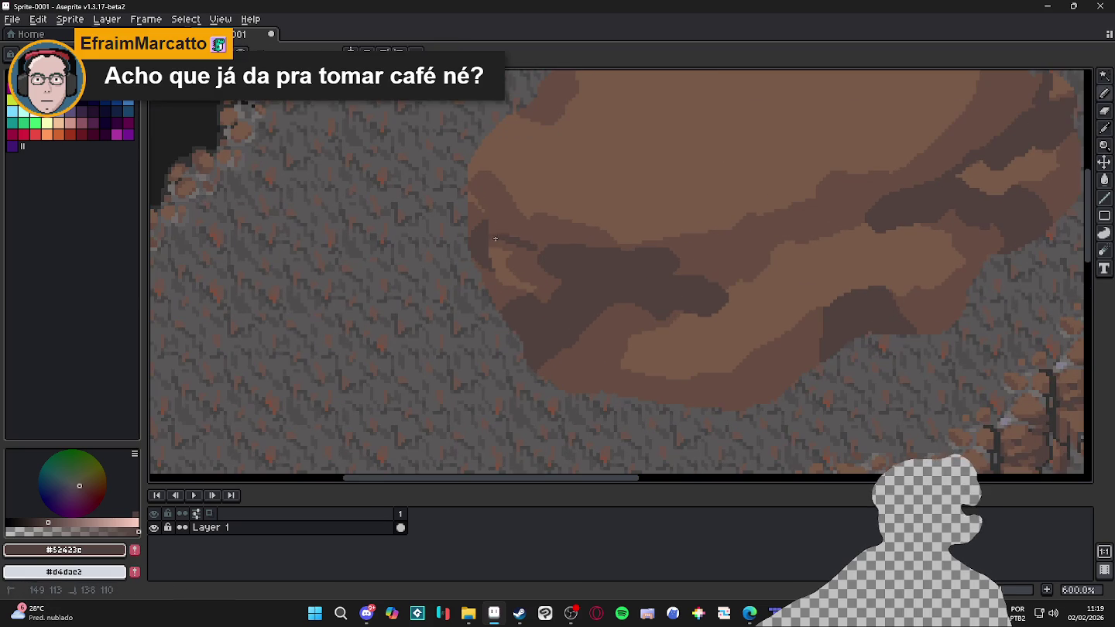
pyautogui.moveTo(490, 247); pyautogui.dragTo(552, 253)
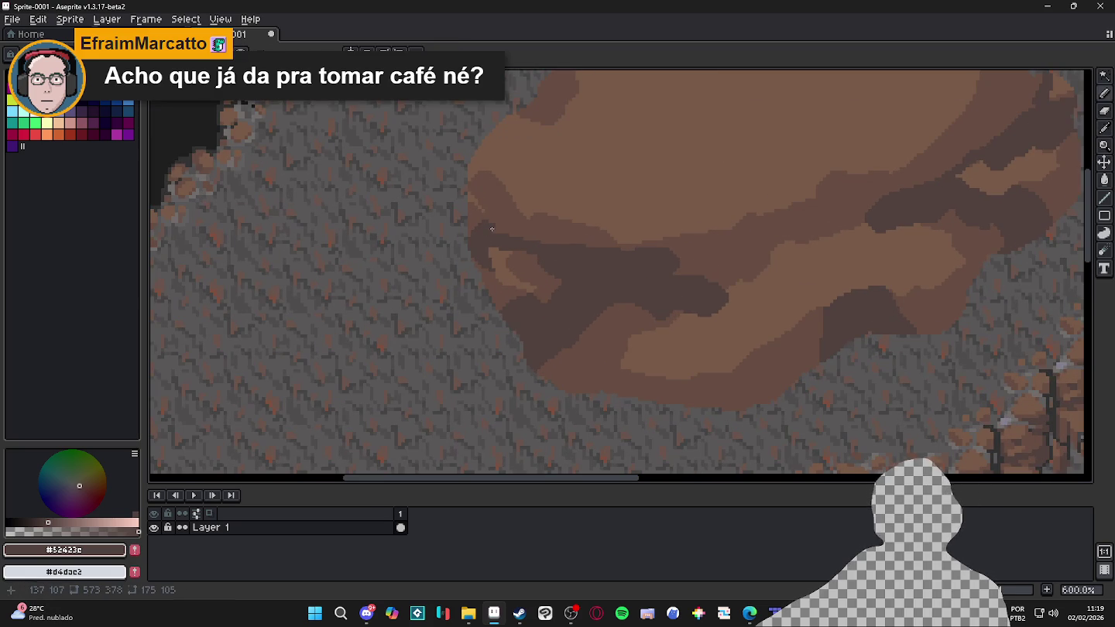
# Zoom out and sample the grey cave-floor colour #595757 for painting
pyautogui.scroll(-2, 496, 230)
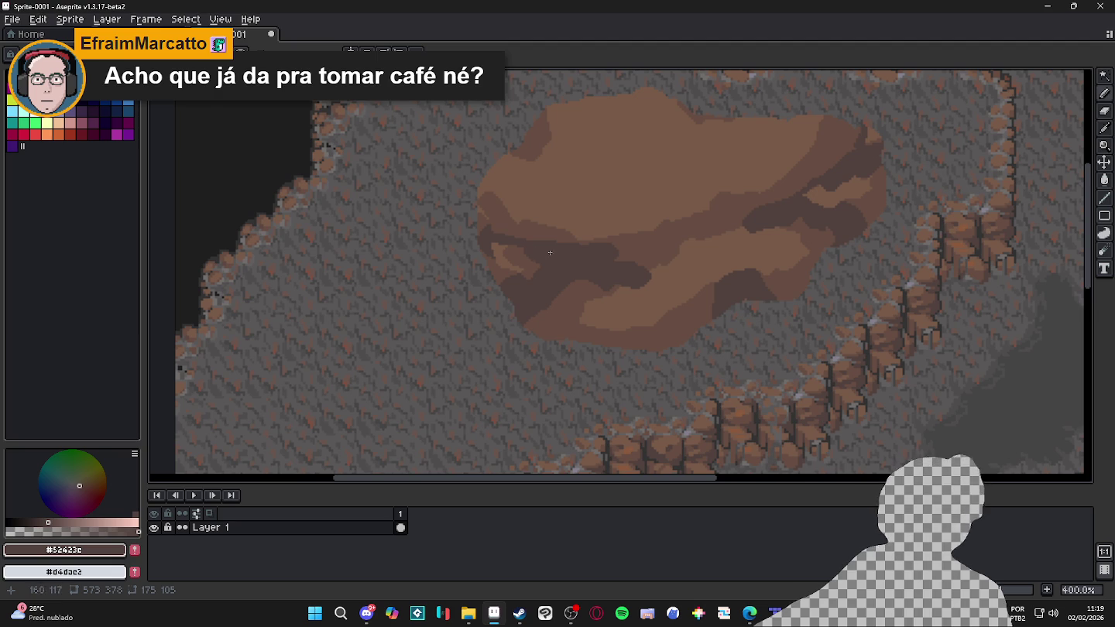
pyautogui.scroll(-2, 504, 233)
pyautogui.moveTo(593, 263); pyautogui.dragTo(618, 225)
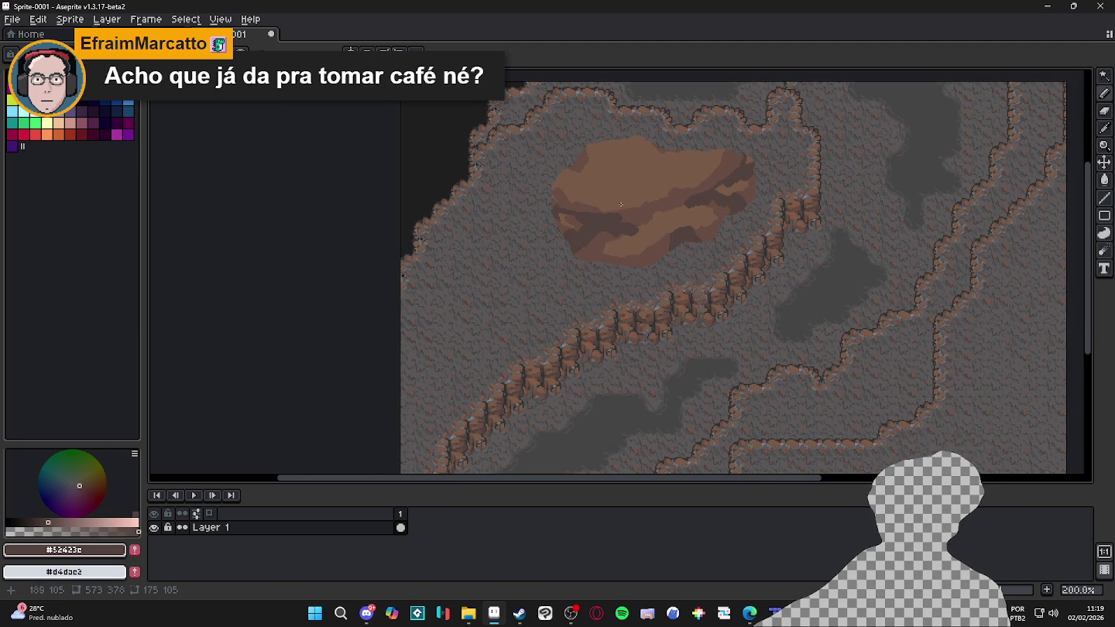
pyautogui.scroll(-2, 689, 213)
pyautogui.scroll(2, 708, 204)
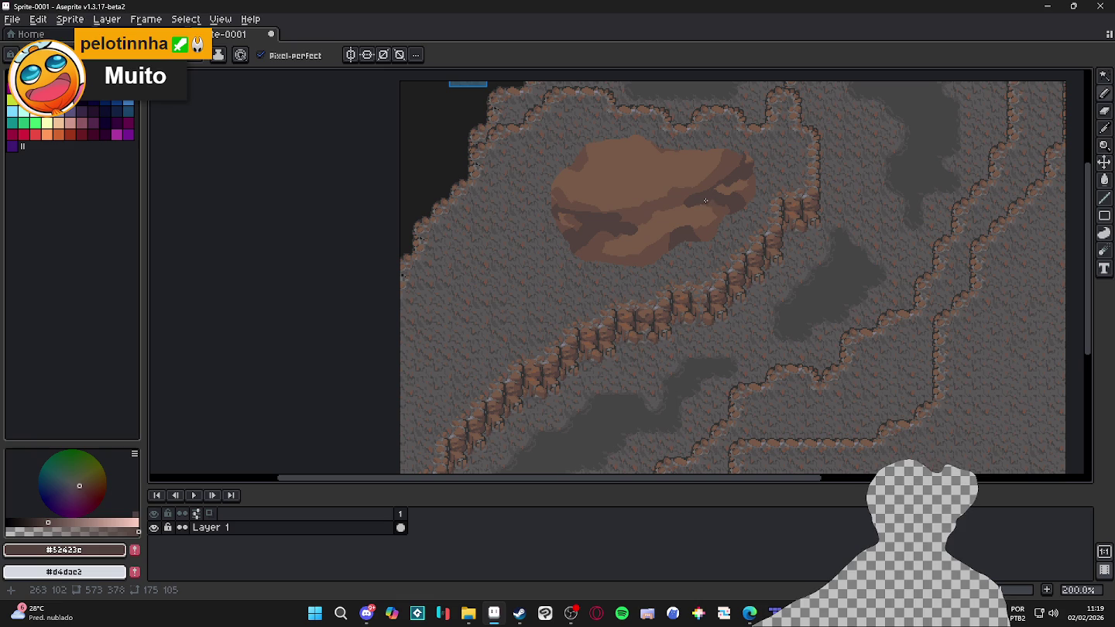
pyautogui.scroll(-2, 706, 200)
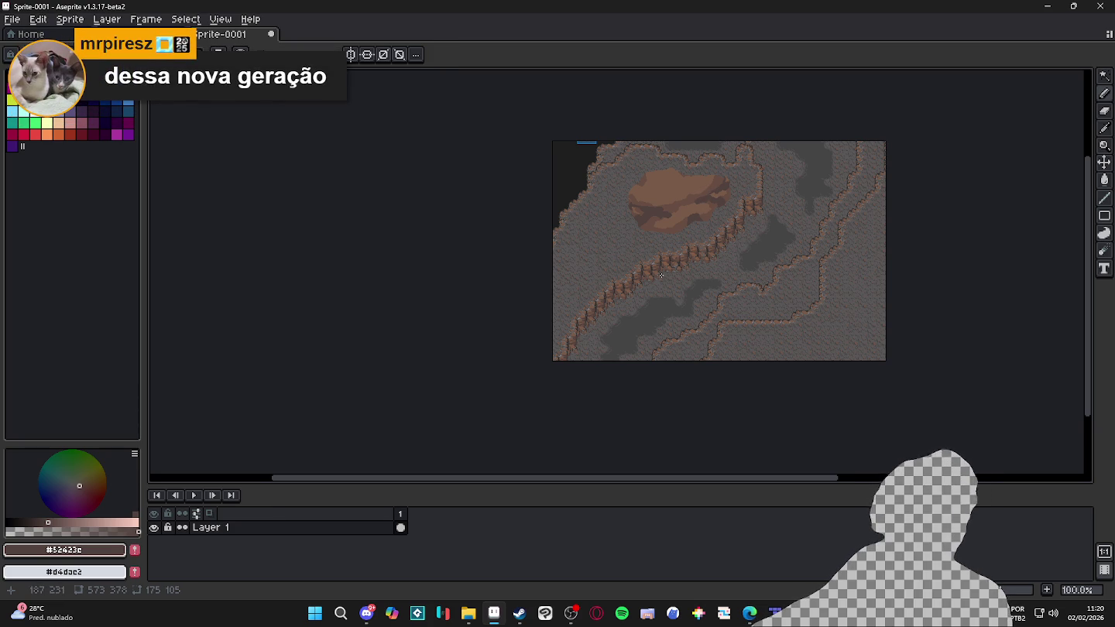
pyautogui.scroll(5, 728, 260)
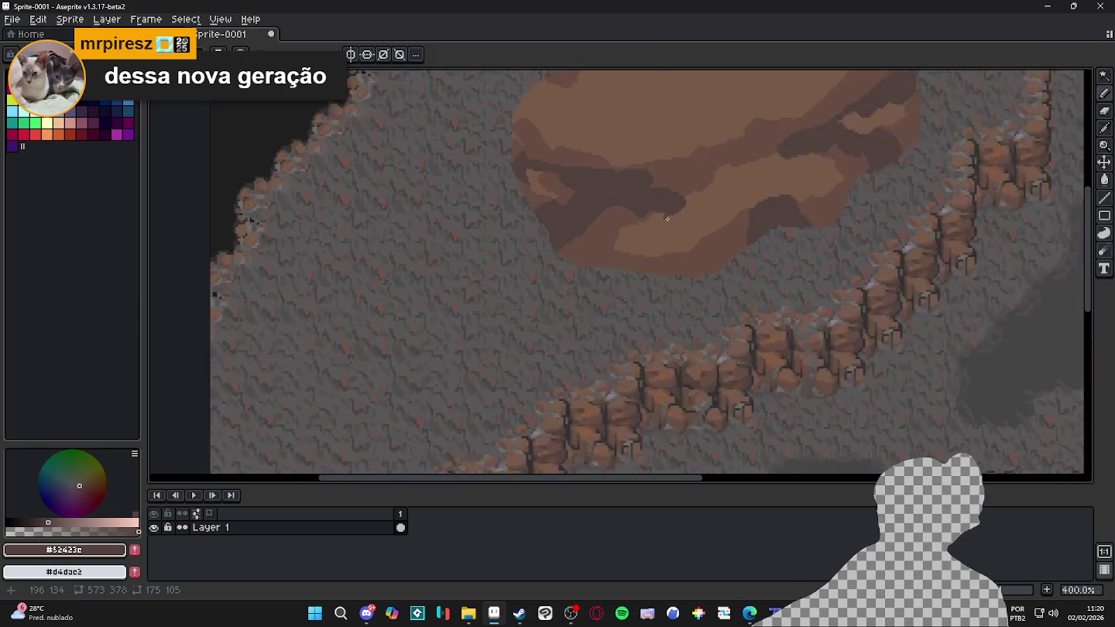
pyautogui.click(758, 259)
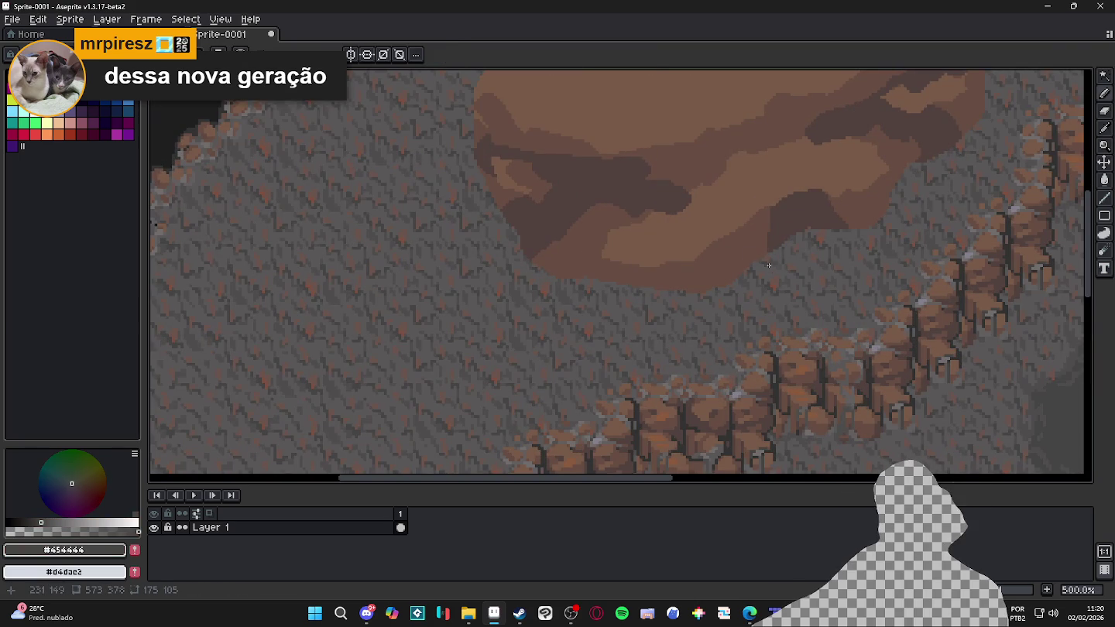
pyautogui.moveTo(763, 255); pyautogui.dragTo(714, 309)
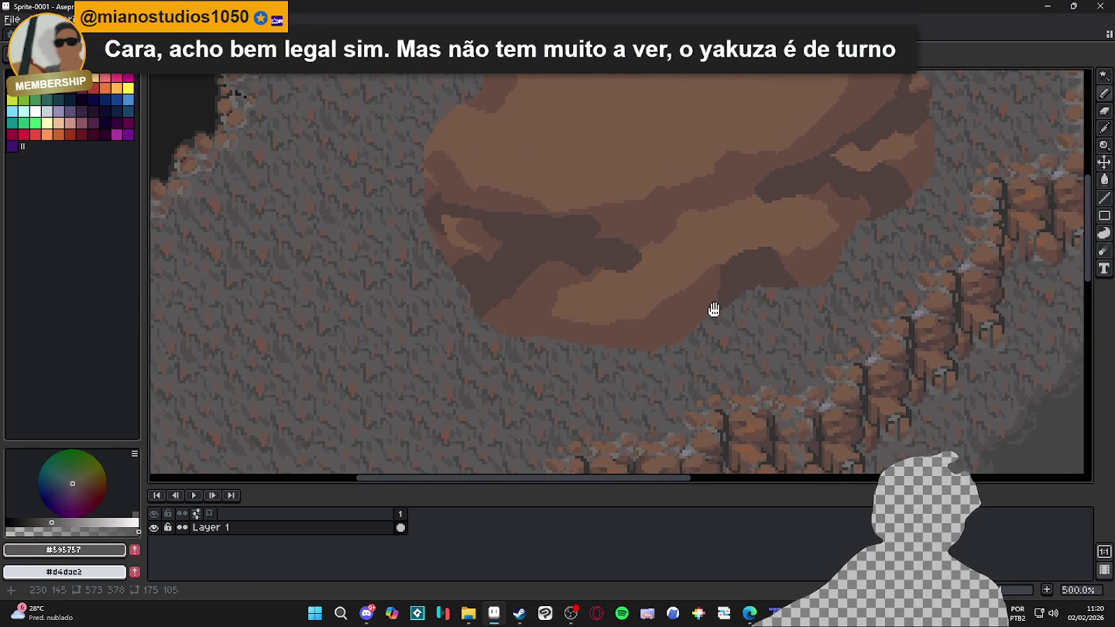
# Pencil a grey crack down through the brown rock, clearing a stray selection and undoing an extra stroke
pyautogui.scroll(-2, 715, 309)
pyautogui.scroll(2, 718, 304)
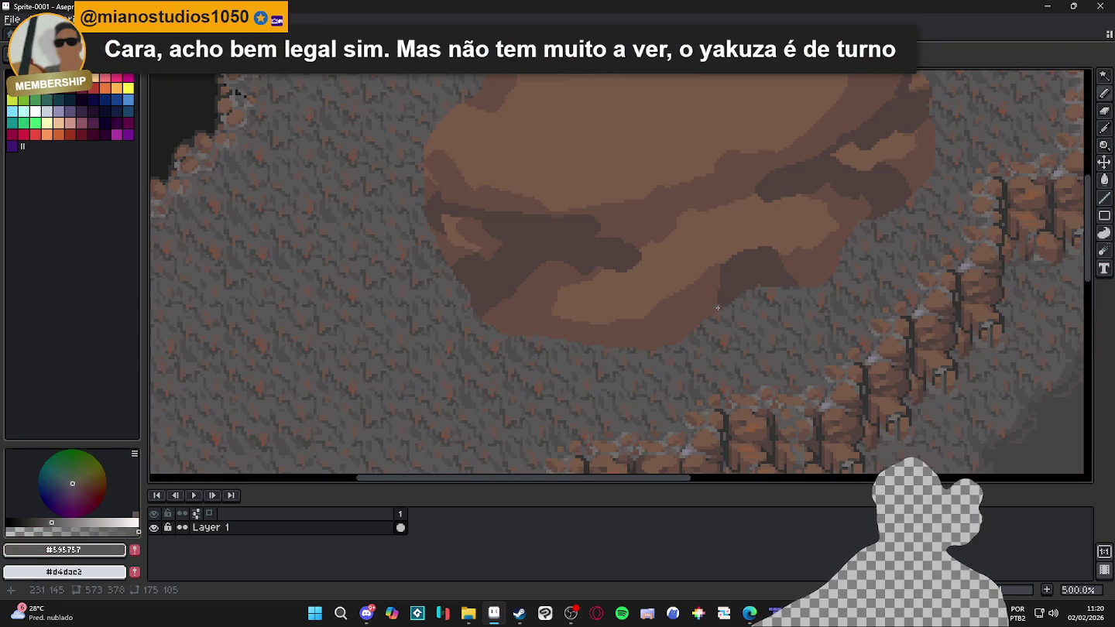
pyautogui.moveTo(667, 221); pyautogui.dragTo(721, 261)
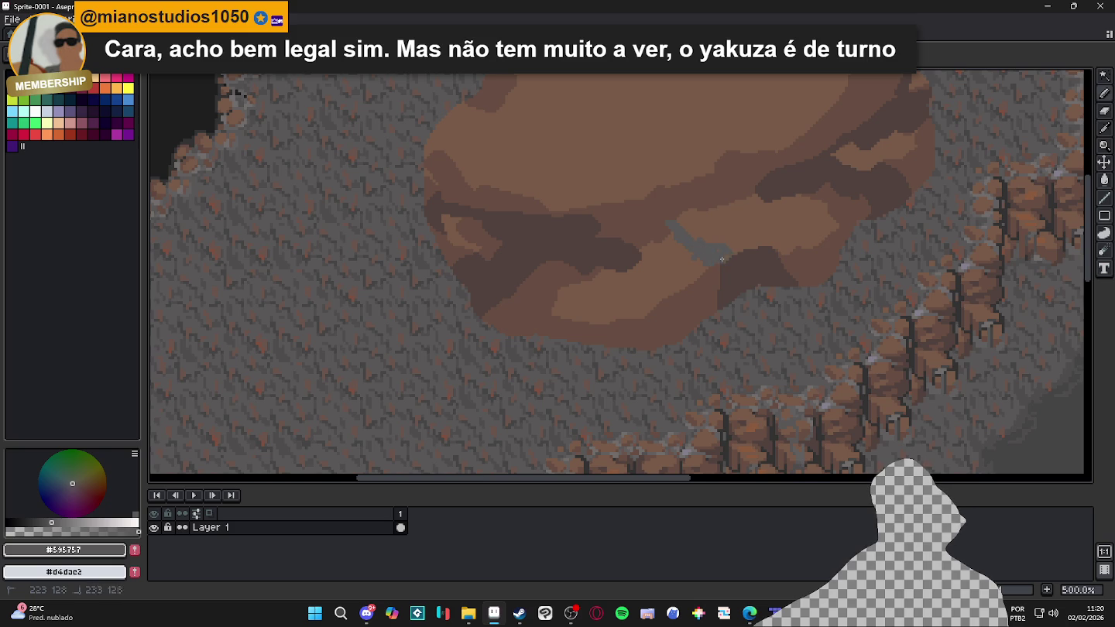
pyautogui.moveTo(668, 225)
pyautogui.mouseDown()
pyautogui.moveTo(673, 203)
pyautogui.moveTo(649, 171)
pyautogui.mouseUp()
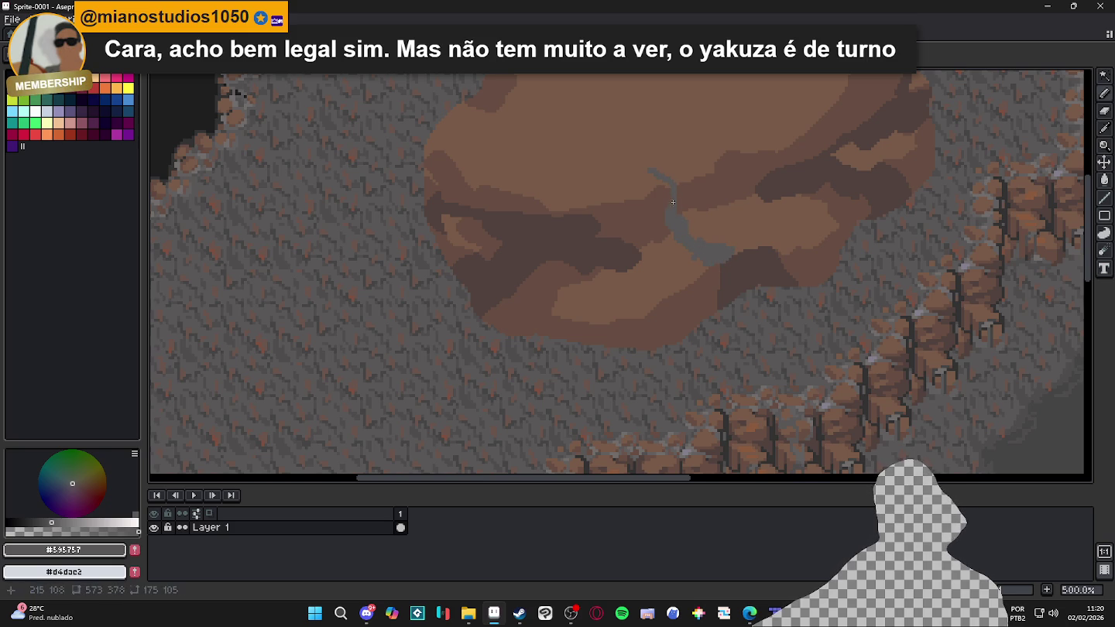
pyautogui.press('w')
pyautogui.click(725, 272)
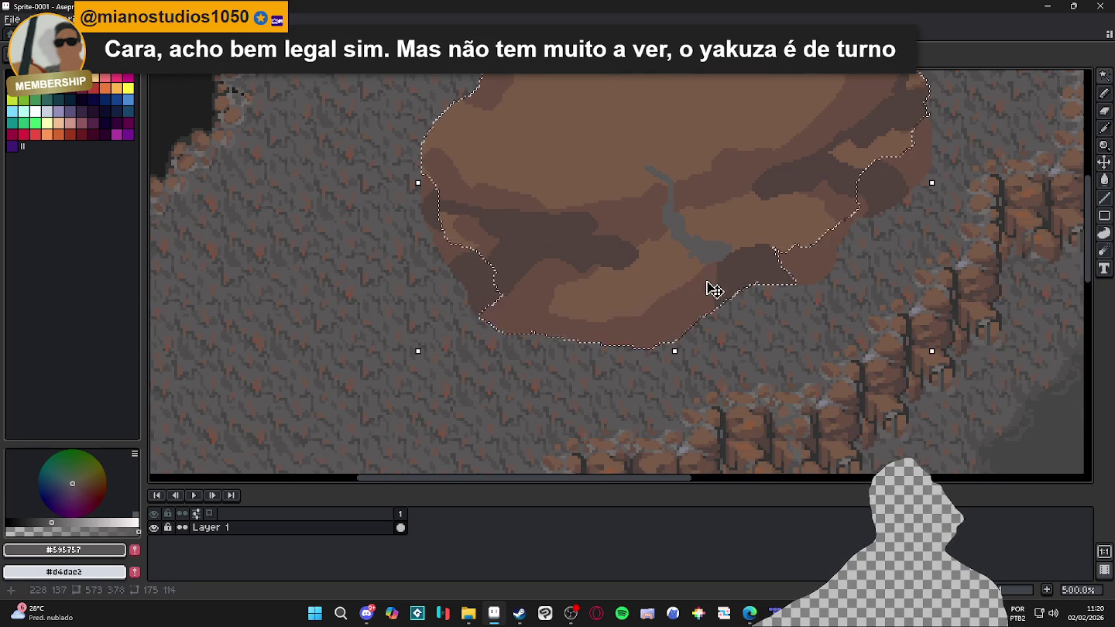
pyautogui.hotkey('ctrl', 'd')
pyautogui.press('b')
pyautogui.moveTo(718, 261)
pyautogui.mouseDown()
pyautogui.moveTo(738, 290)
pyautogui.moveTo(718, 274)
pyautogui.mouseUp()
pyautogui.hotkey('ctrl', 'z')
pyautogui.scroll(-3, 745, 309)
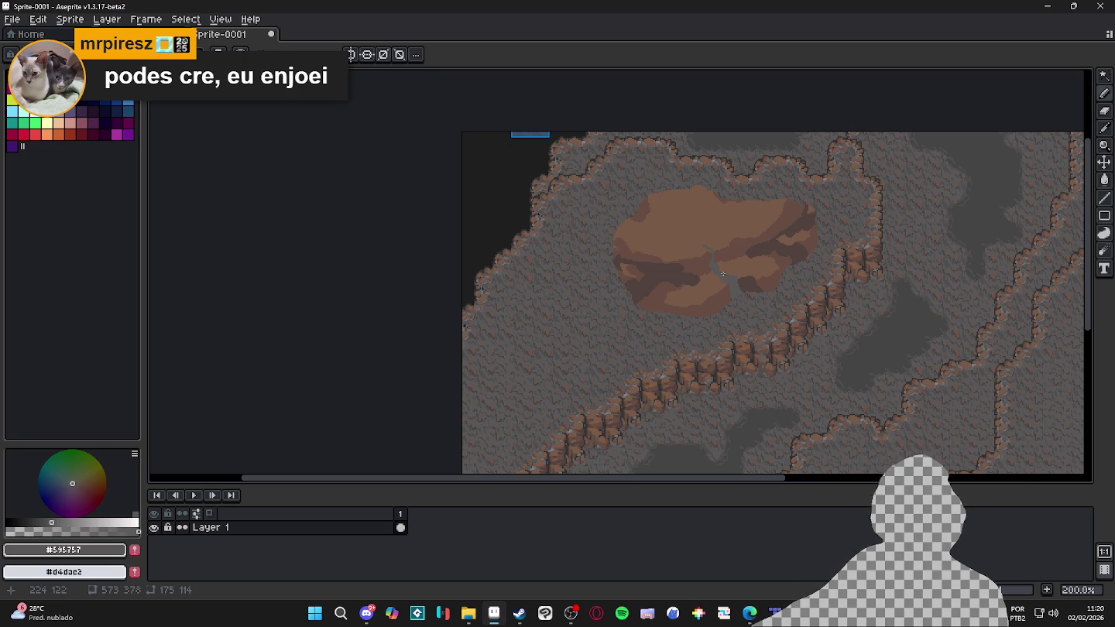
# Sample the rock brown #785a48 and draw a short straight line on the floor below-left of the rock
pyautogui.scroll(7, 721, 273)
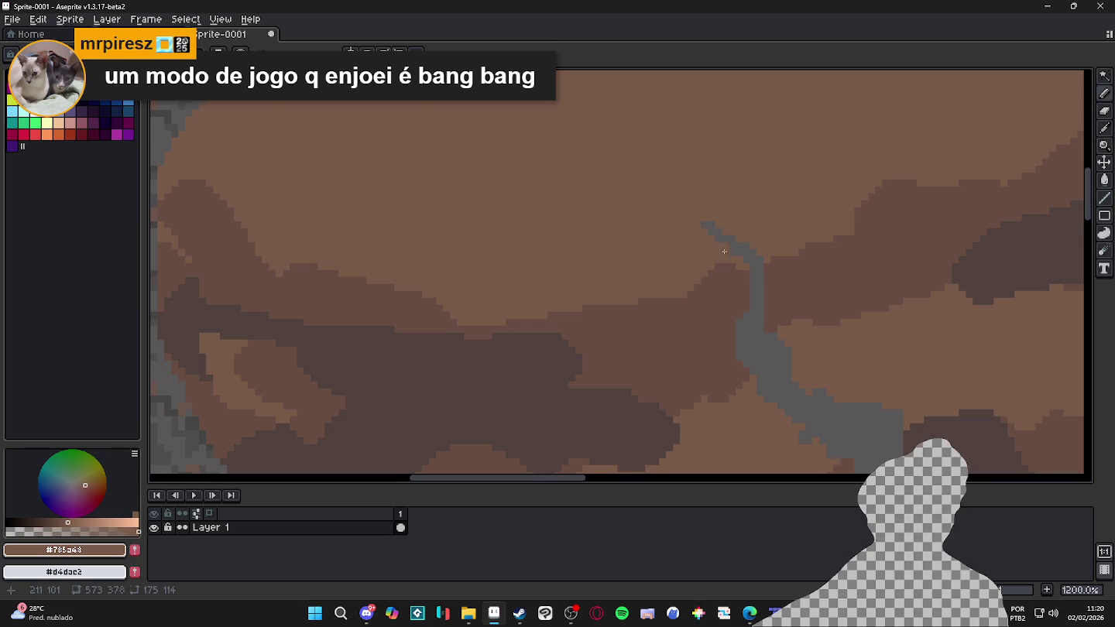
pyautogui.scroll(-4, 759, 297)
pyautogui.keyDown('alt'); pyautogui.click(758, 295); pyautogui.keyUp('alt')
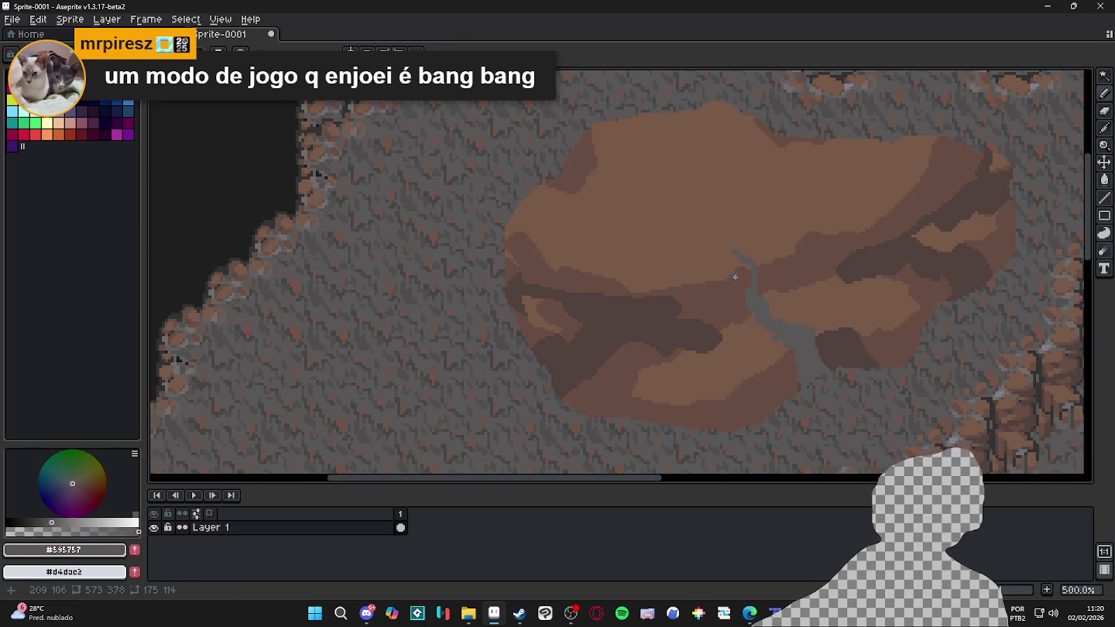
pyautogui.scroll(-1, 737, 268)
pyautogui.scroll(-2, 736, 262)
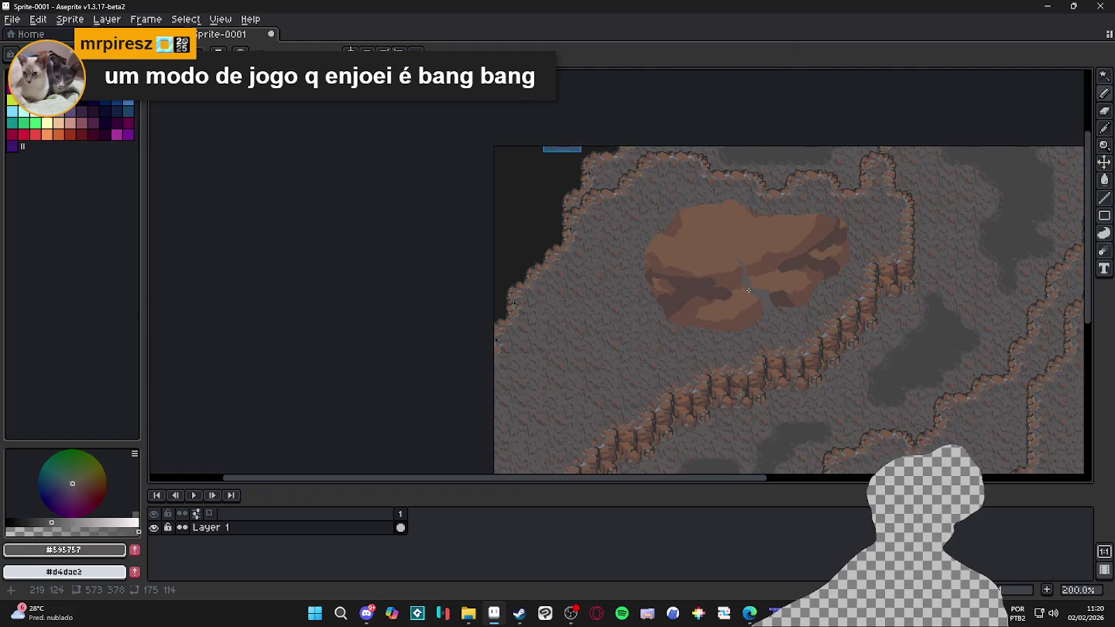
pyautogui.scroll(1, 750, 302)
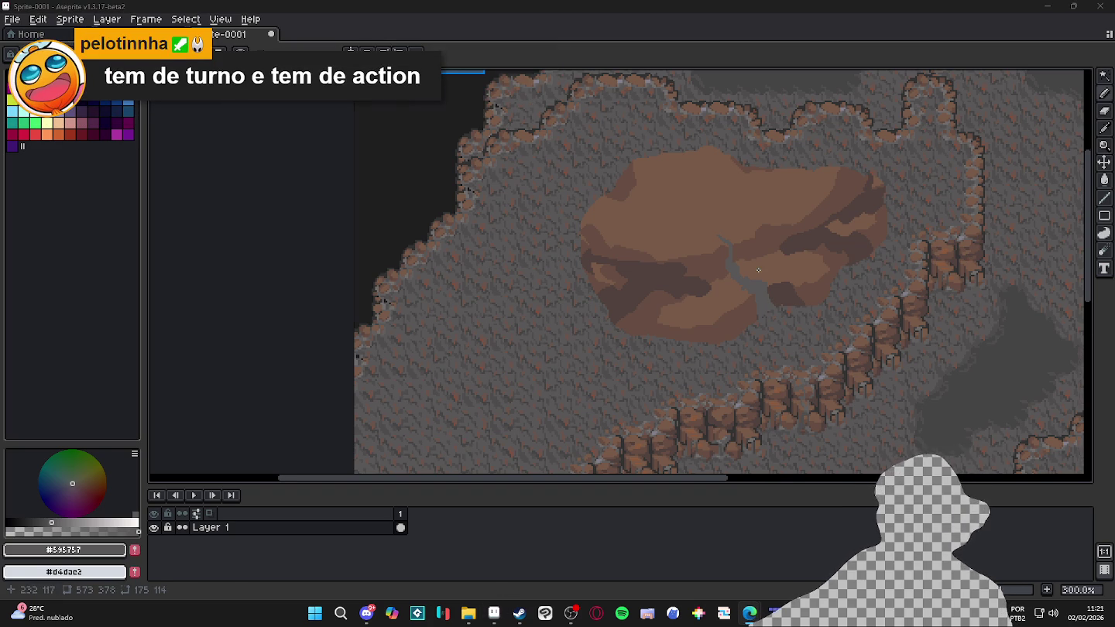
pyautogui.scroll(-1, 720, 280)
pyautogui.scroll(-1, 719, 280)
pyautogui.scroll(1, 631, 242)
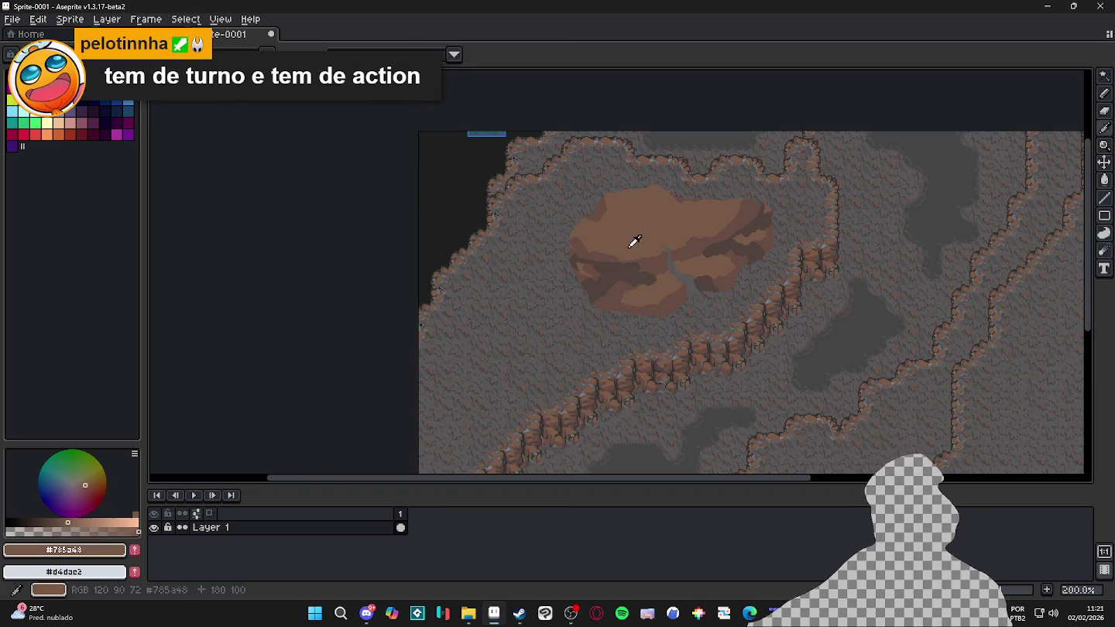
pyautogui.scroll(1, 675, 254)
pyautogui.scroll(-1, 675, 254)
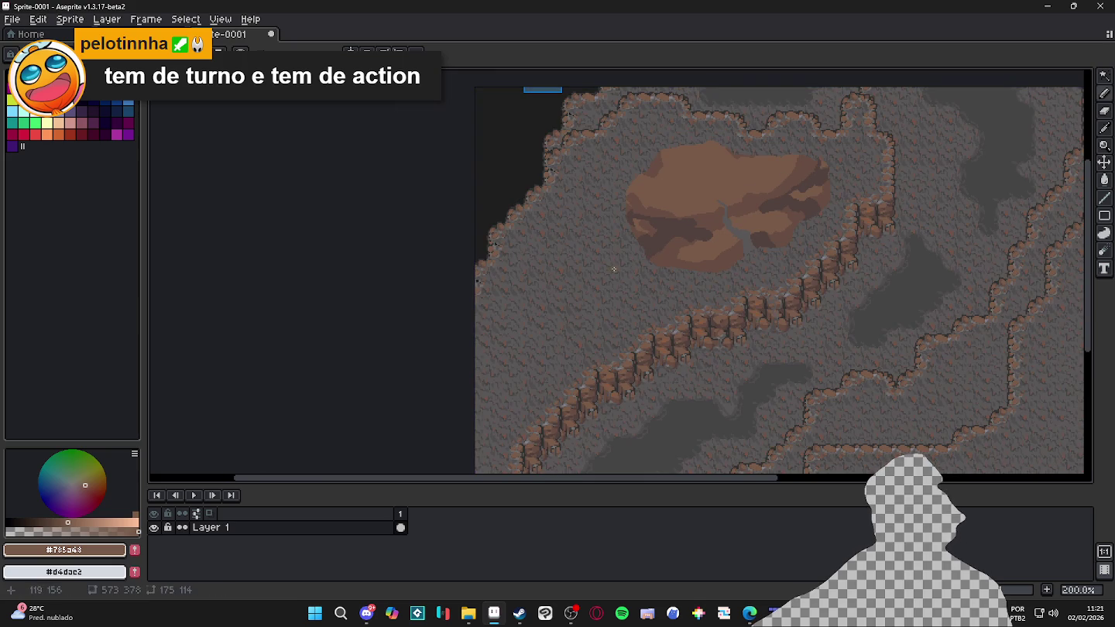
pyautogui.keyDown('shift'); pyautogui.click(621, 262); pyautogui.keyUp('shift')
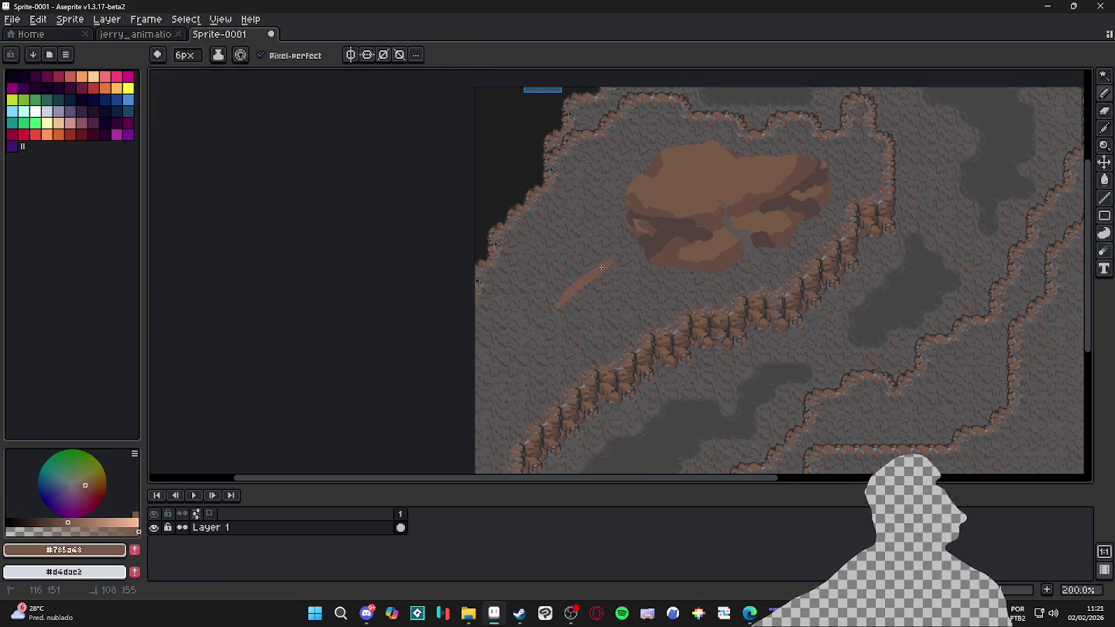
# Widen the brown line into a broad mud patch across the cave's left floor, then zoom out to 100%
pyautogui.moveTo(620, 267)
pyautogui.mouseDown()
pyautogui.moveTo(595, 283)
pyautogui.moveTo(556, 282)
pyautogui.moveTo(538, 305)
pyautogui.moveTo(546, 333)
pyautogui.moveTo(527, 317)
pyautogui.moveTo(507, 391)
pyautogui.moveTo(482, 340)
pyautogui.moveTo(491, 306)
pyautogui.mouseUp()
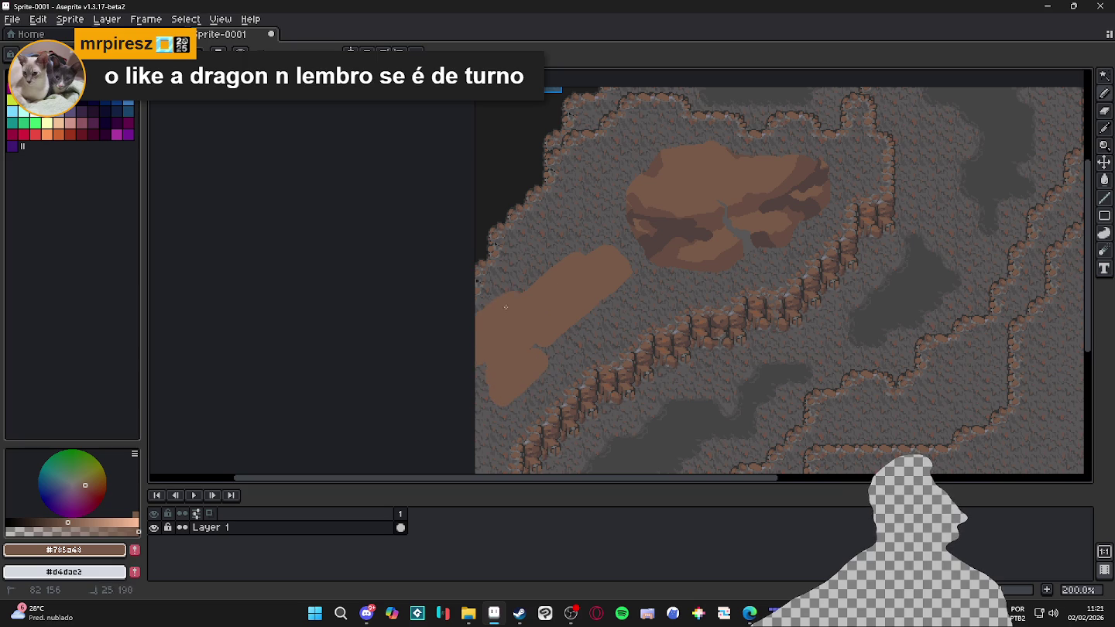
pyautogui.moveTo(608, 257); pyautogui.dragTo(585, 240)
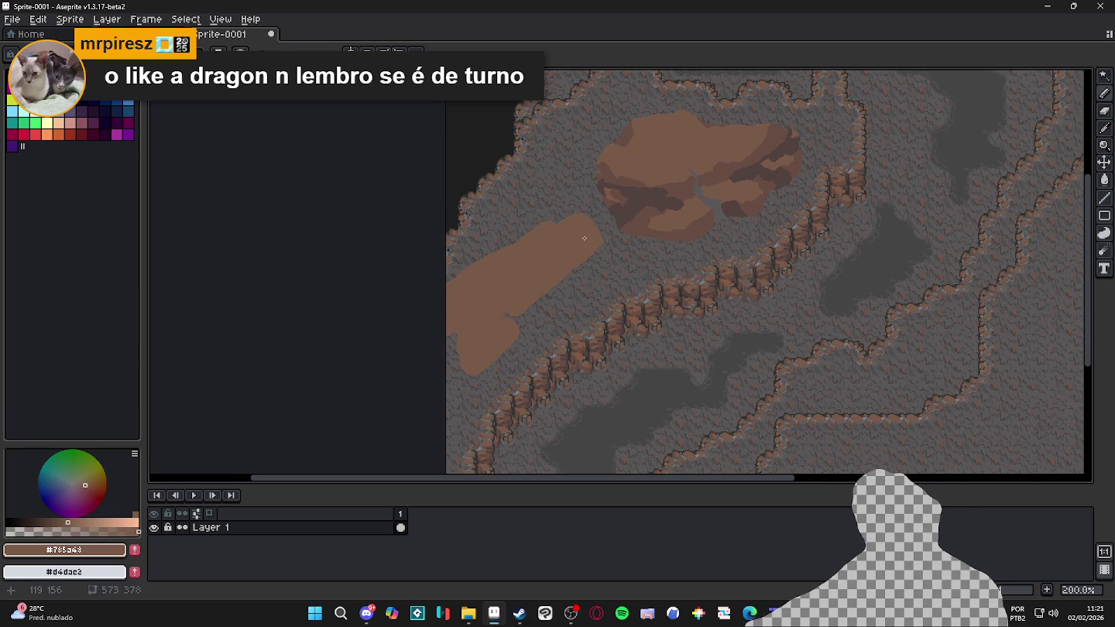
pyautogui.scroll(-2, 584, 240)
pyautogui.scroll(2, 583, 240)
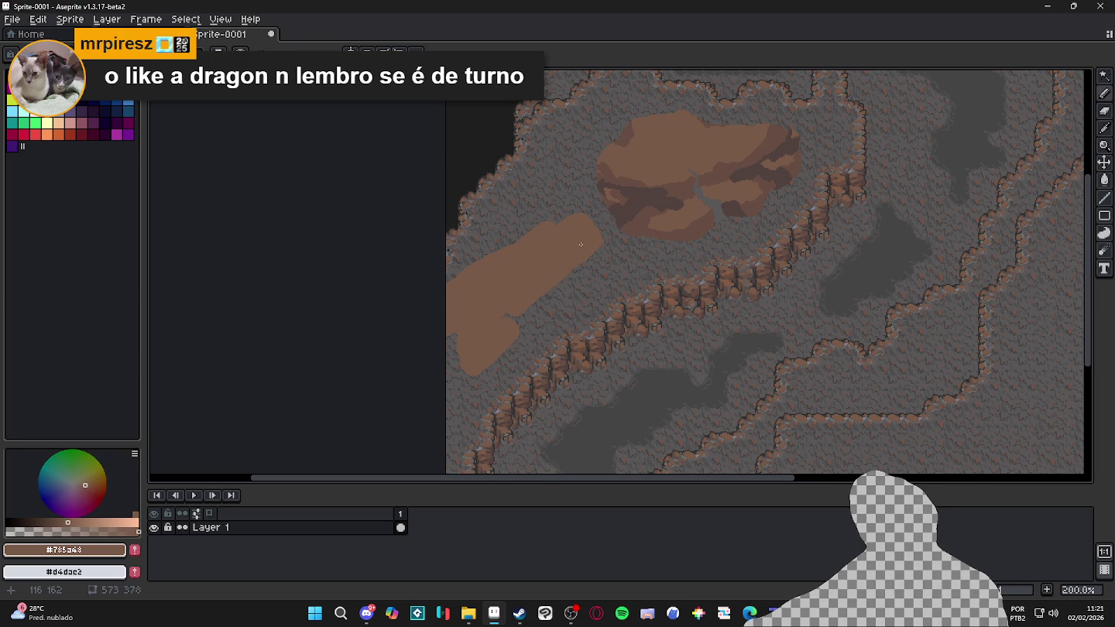
pyautogui.scroll(-1, 581, 246)
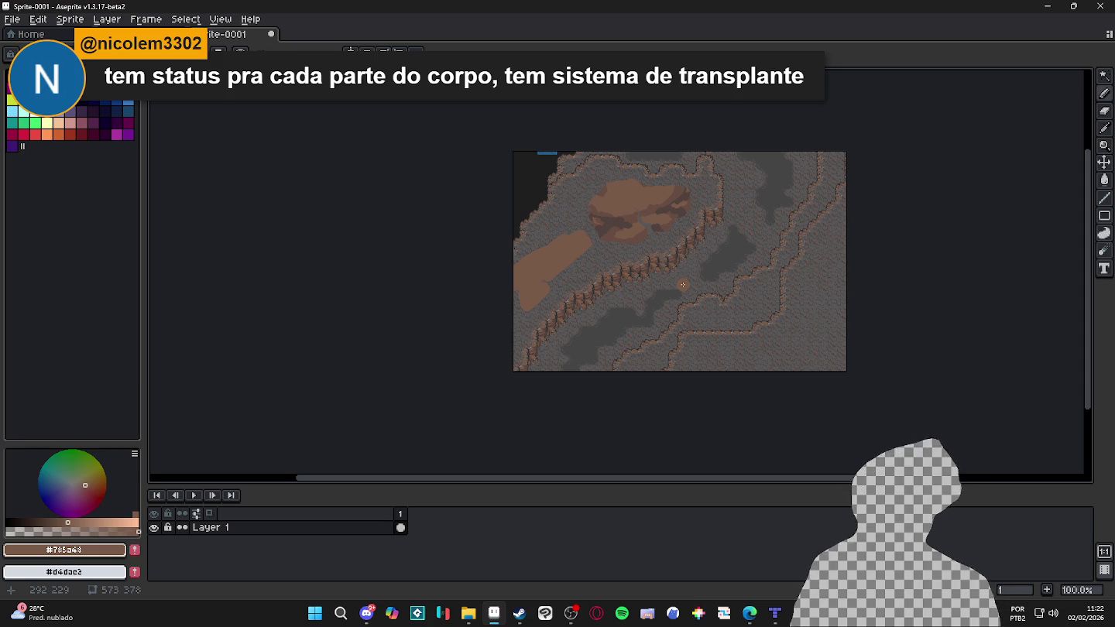
pyautogui.scroll(1, 683, 285)
pyautogui.moveTo(683, 284)
pyautogui.mouseDown()
pyautogui.moveTo(630, 312)
pyautogui.moveTo(604, 346)
pyautogui.mouseUp()
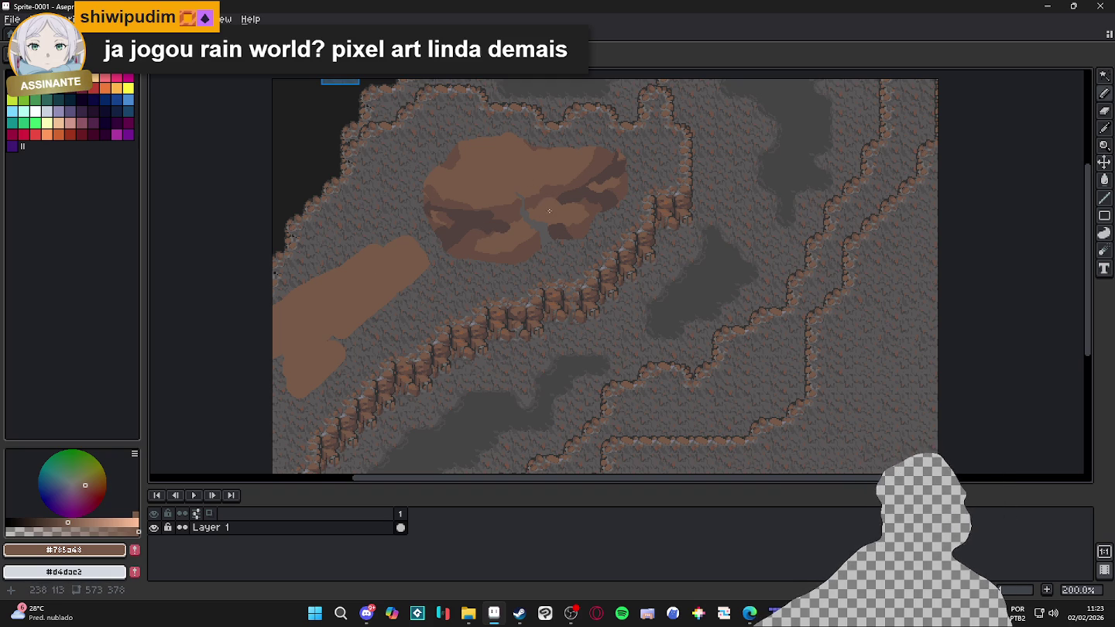
pyautogui.scroll(-1, 541, 206)
pyautogui.scroll(1, 540, 205)
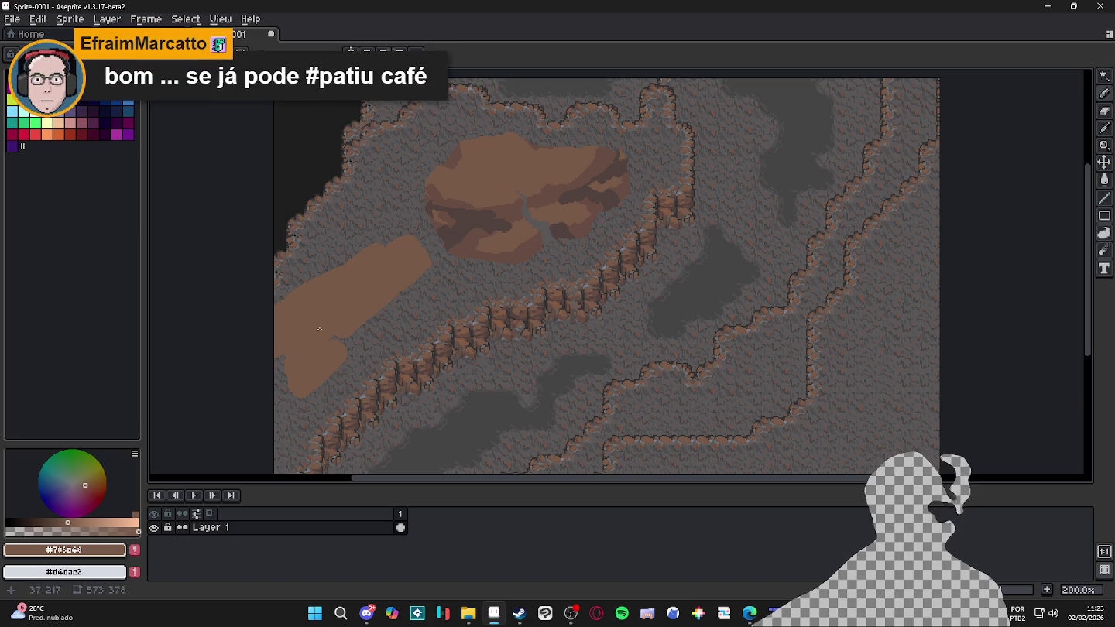
pyautogui.scroll(-1, 385, 288)
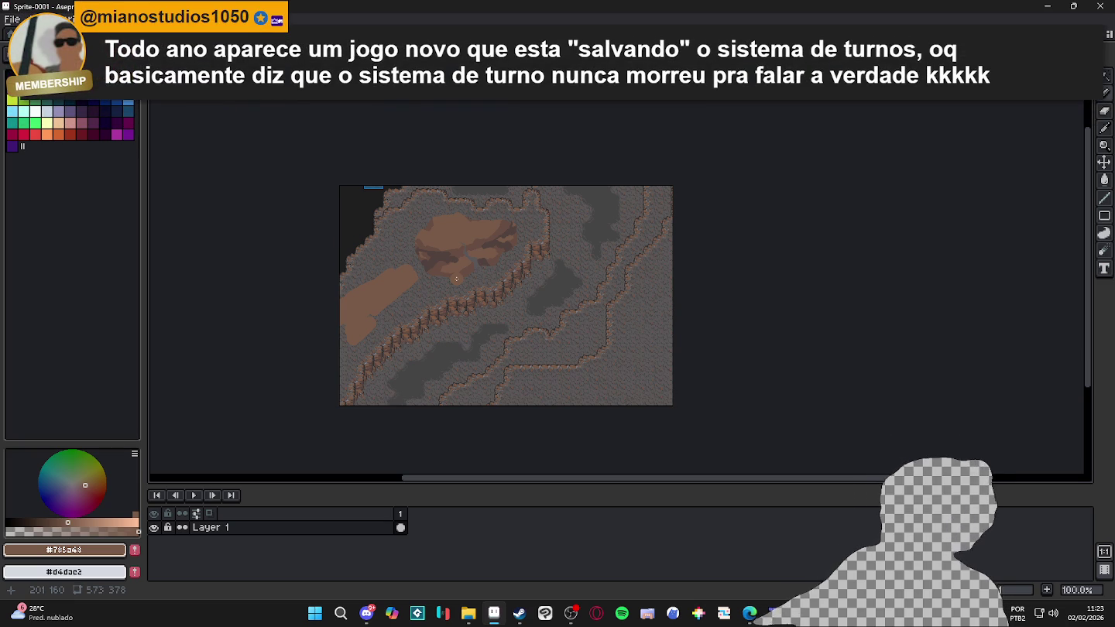
pyautogui.scroll(1, 456, 279)
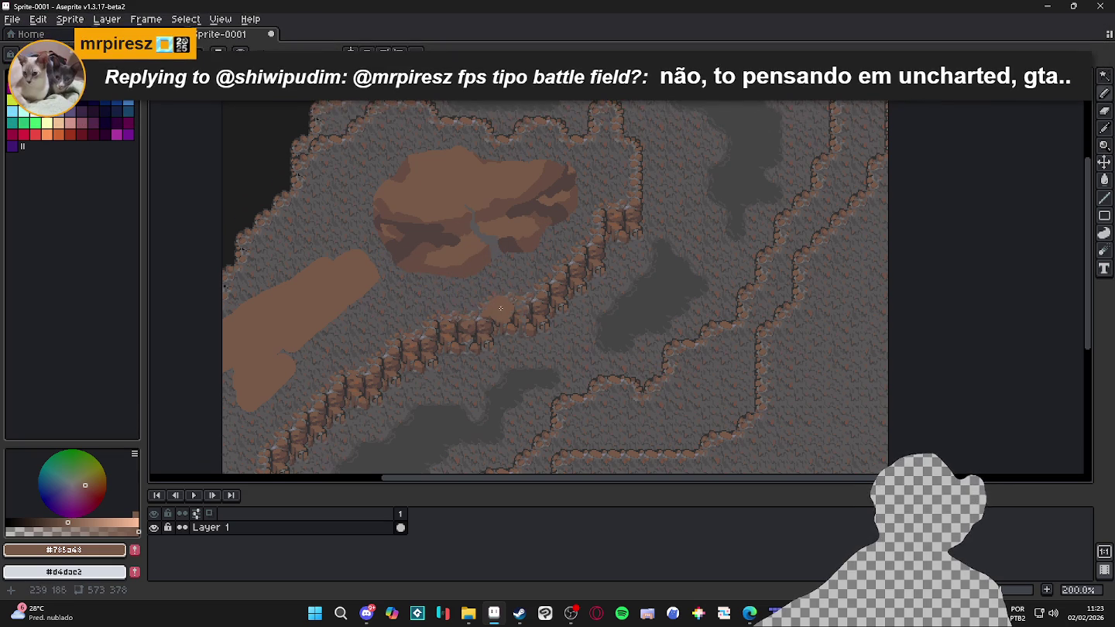
pyautogui.click(775, 614)
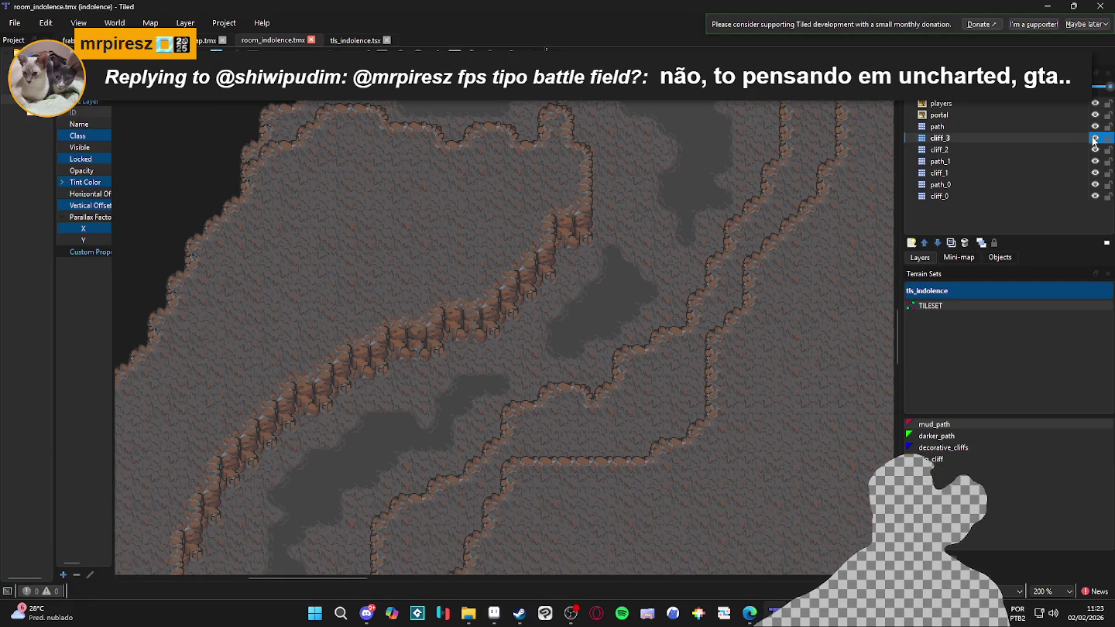
# Select the cliff_2 layer, save the map, and toggle cliff_2's visibility to check its tiles
pyautogui.click(1088, 151)
pyautogui.click(362, 224)
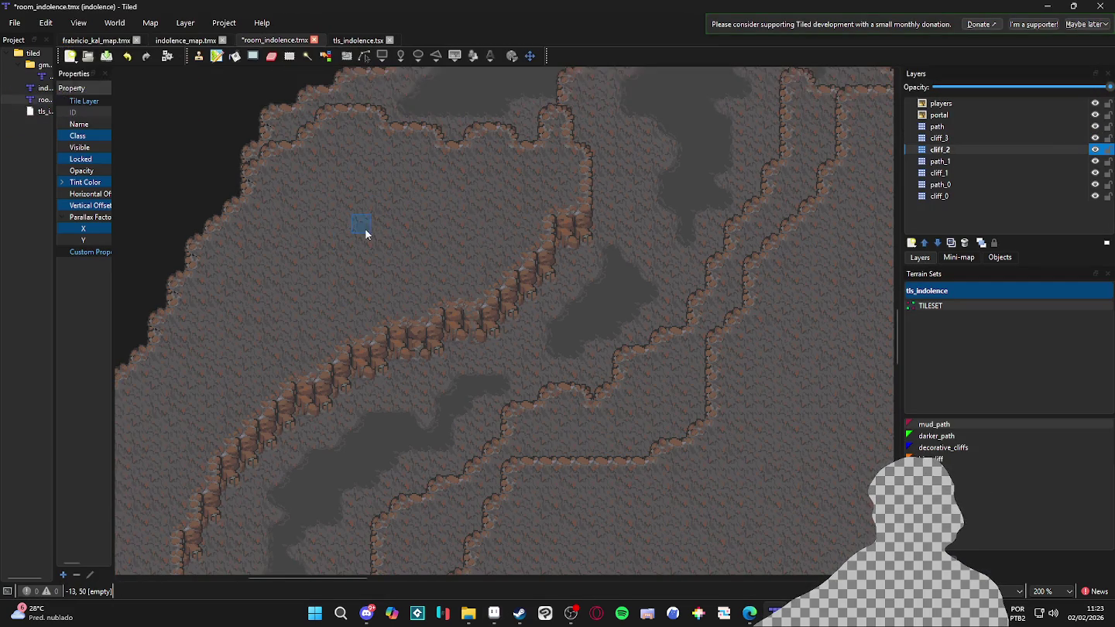
pyautogui.hotkey('ctrl', 's')
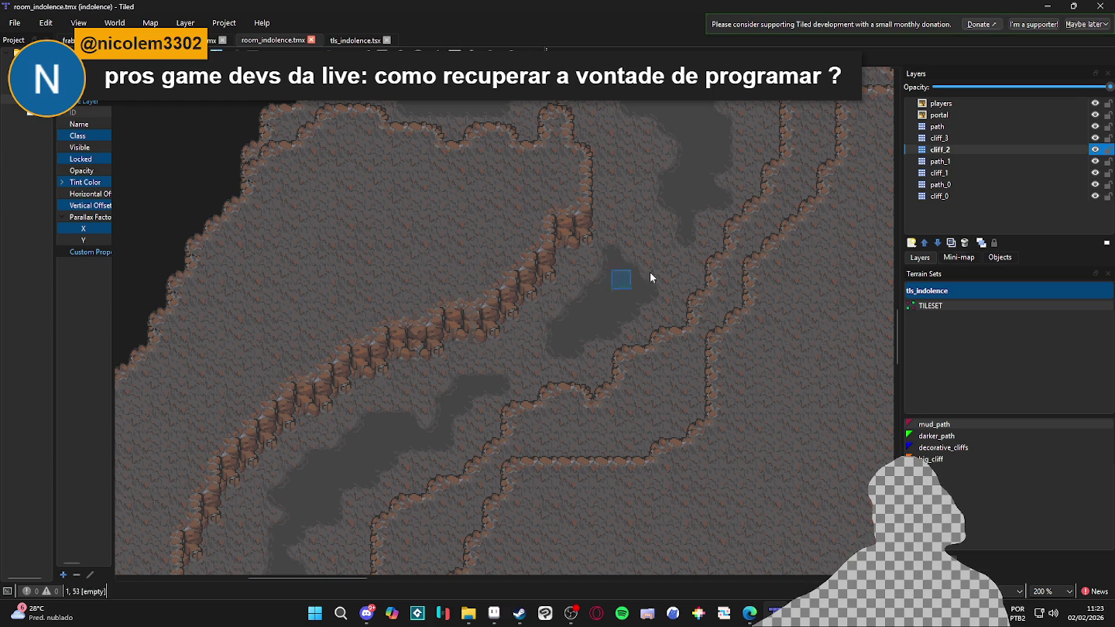
pyautogui.click(1095, 150)
pyautogui.click(1095, 151)
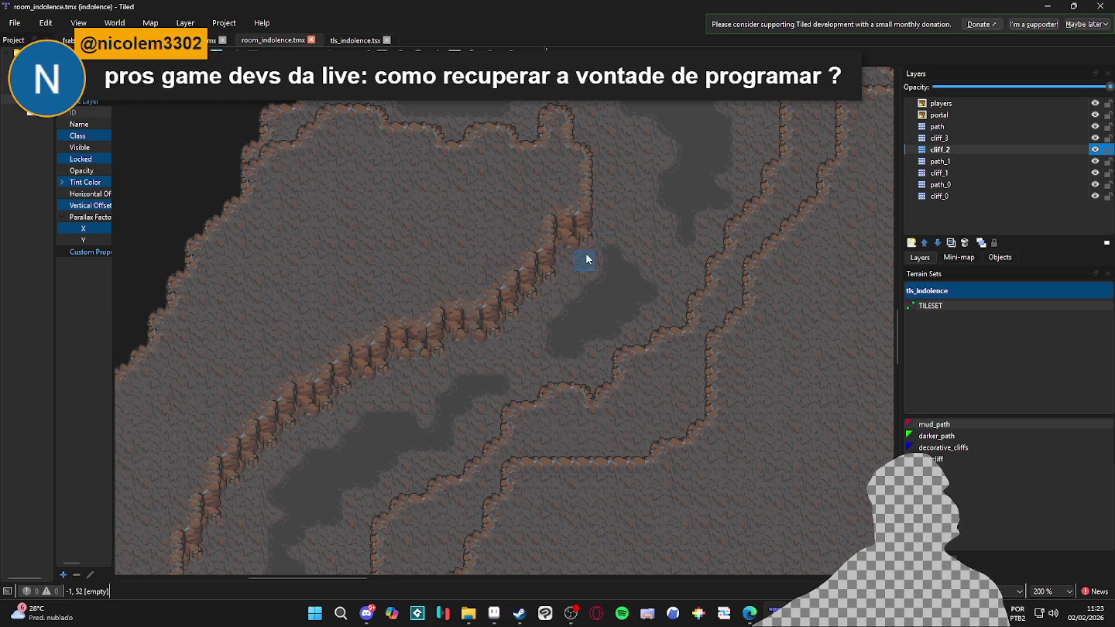
# Erase a block of cliff_2 tiles and undo it, then choose big_cliff terrain for cliff_3
pyautogui.scroll(-1, 249, 380)
pyautogui.hscroll(-2, 334, 391)
pyautogui.moveTo(333, 391)
pyautogui.mouseDown()
pyautogui.moveTo(325, 366)
pyautogui.moveTo(326, 405)
pyautogui.moveTo(311, 424)
pyautogui.moveTo(361, 366)
pyautogui.moveTo(324, 451)
pyautogui.moveTo(344, 421)
pyautogui.mouseUp()
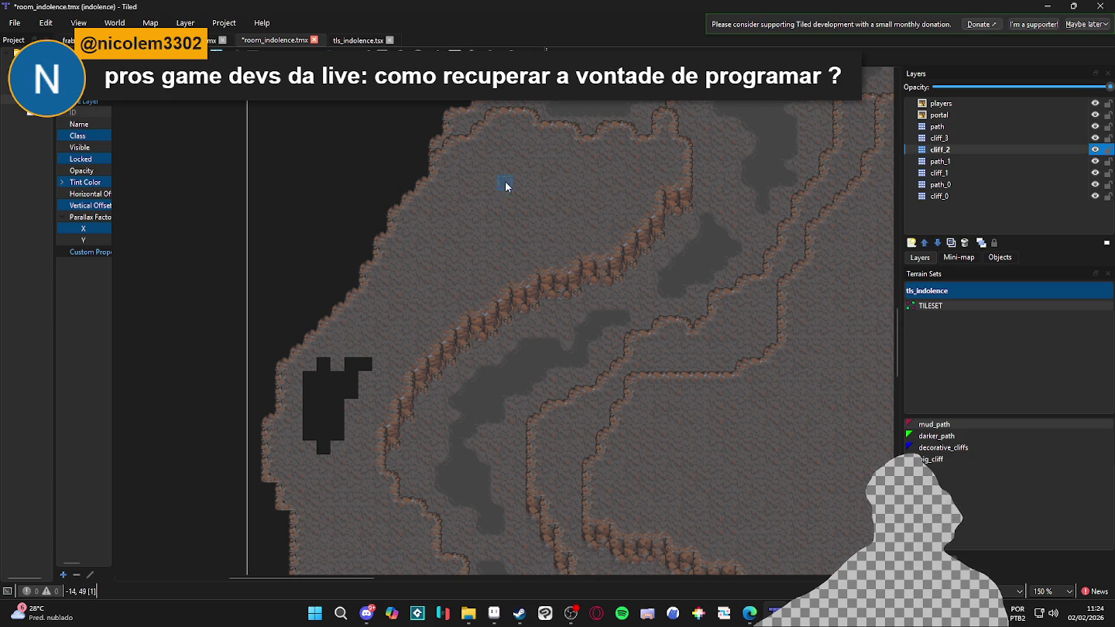
pyautogui.scroll(-2, 566, 258)
pyautogui.hotkey('ctrl', 'z')
pyautogui.hotkey('ctrl', 'z')
pyautogui.hotkey('ctrl', 'z')
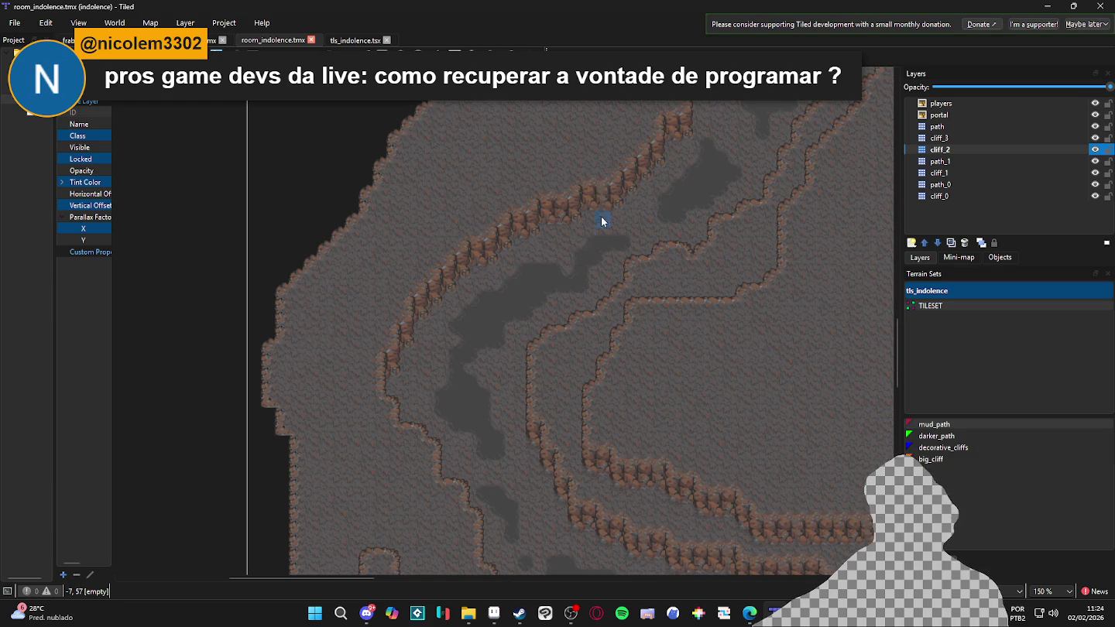
pyautogui.scroll(3, 601, 230)
pyautogui.hscroll(2, 600, 230)
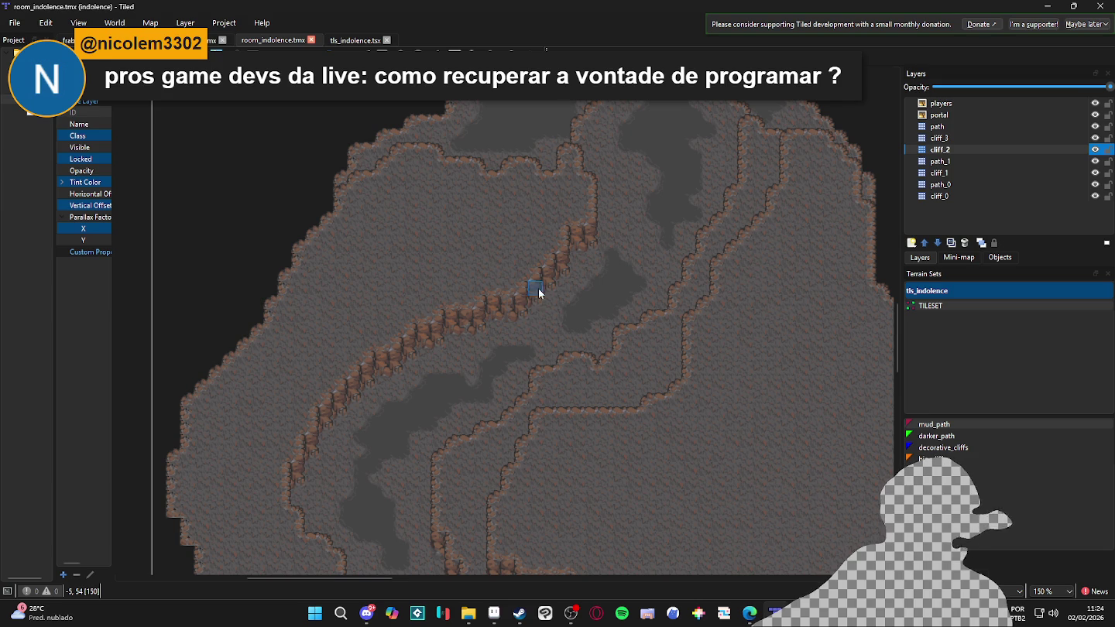
pyautogui.click(1056, 138)
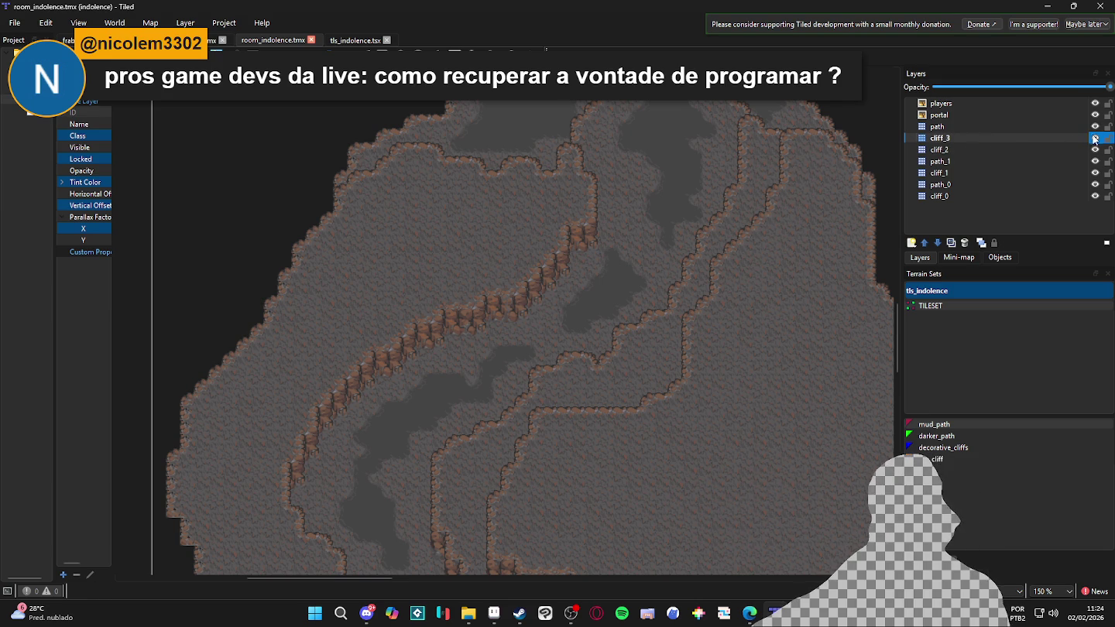
pyautogui.click(940, 459)
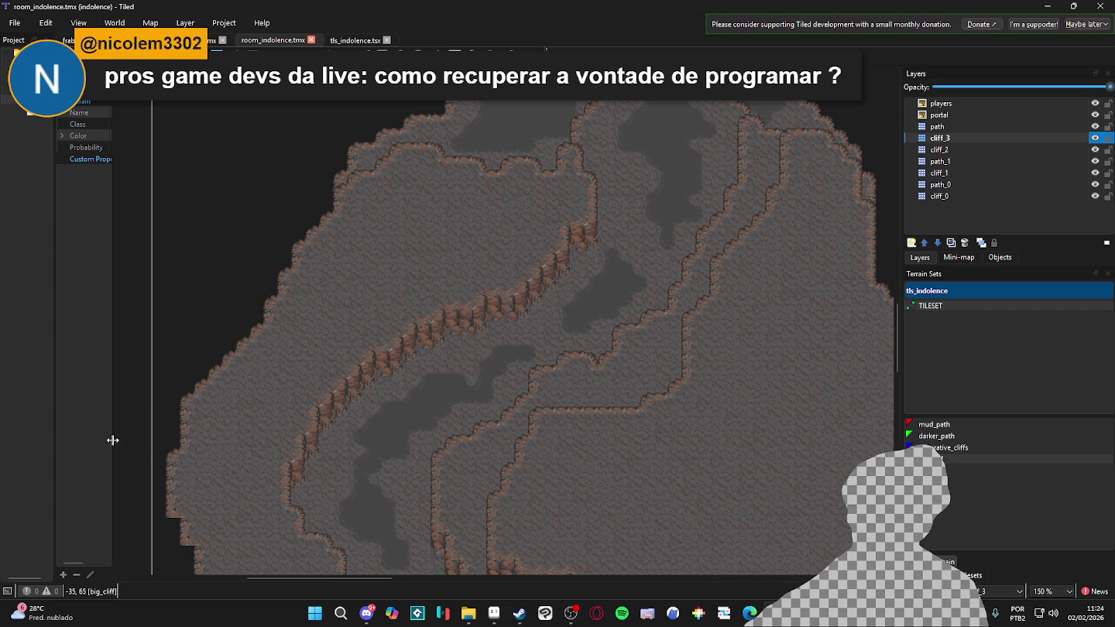
# Resize the Project and Properties panes until big_cliff's properties show a Value column
pyautogui.moveTo(112, 439); pyautogui.dragTo(137, 439)
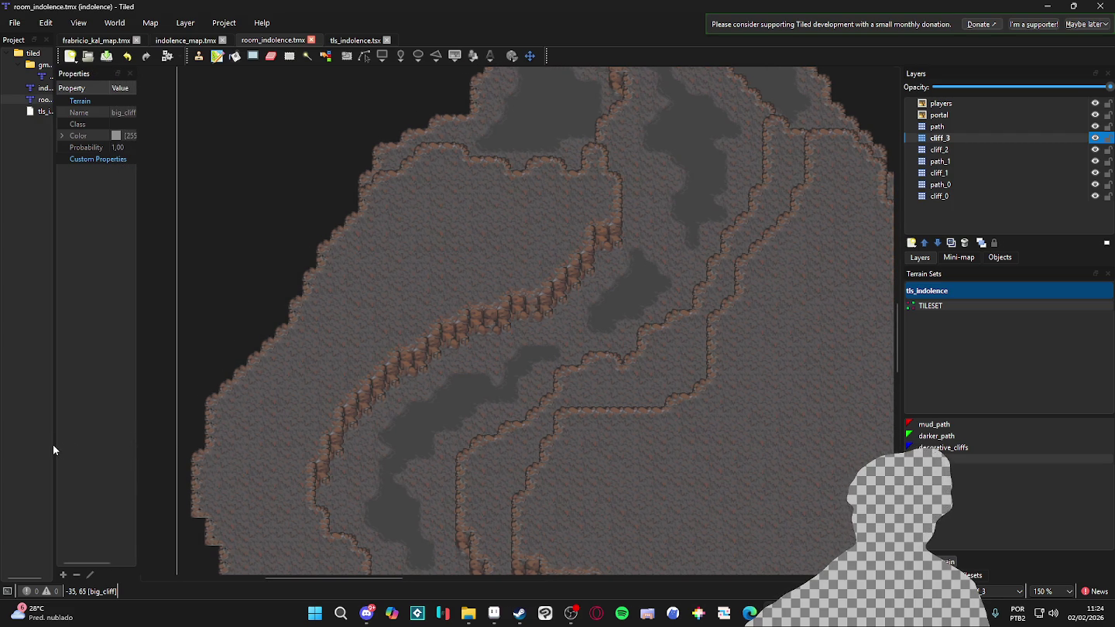
pyautogui.moveTo(56, 443); pyautogui.dragTo(121, 425)
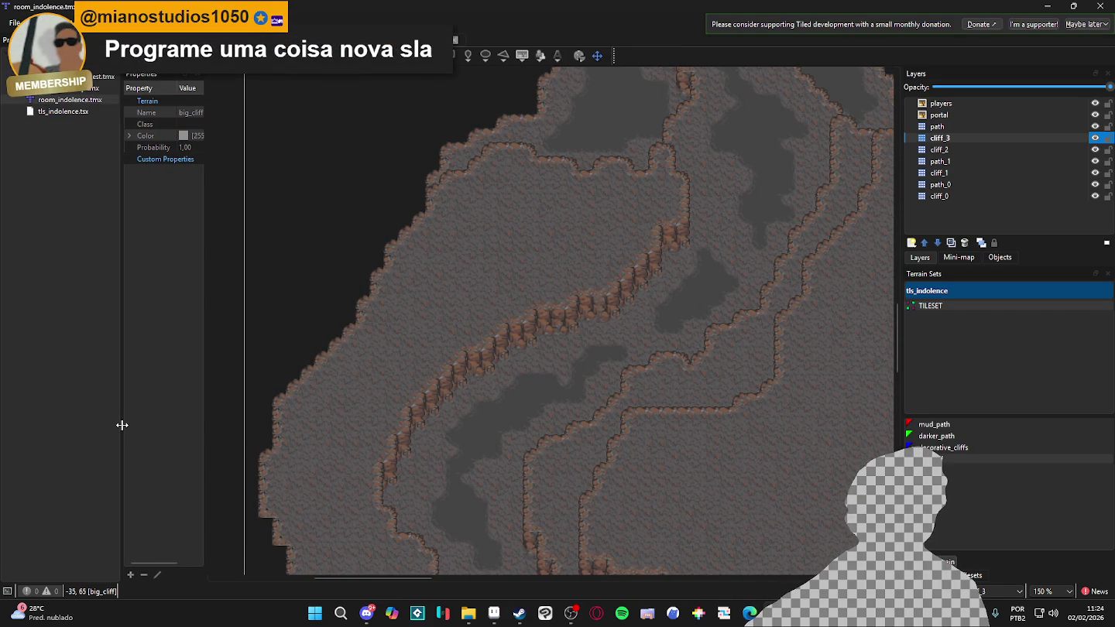
pyautogui.moveTo(122, 425)
pyautogui.mouseDown()
pyautogui.moveTo(99, 435)
pyautogui.moveTo(121, 429)
pyautogui.mouseUp()
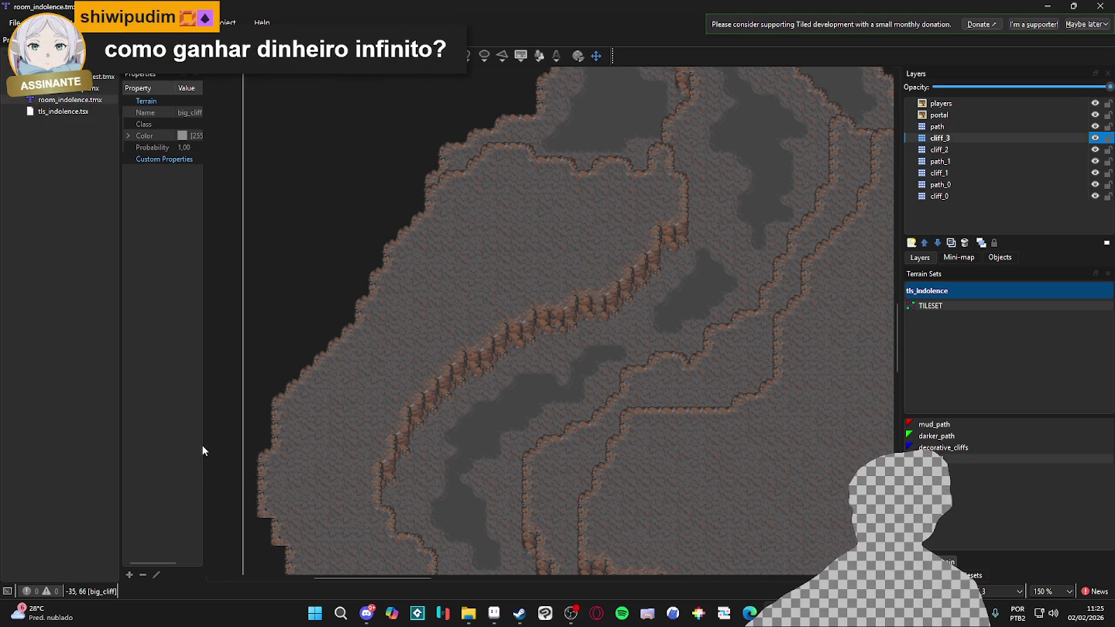
pyautogui.moveTo(205, 442)
pyautogui.mouseDown()
pyautogui.moveTo(311, 455)
pyautogui.moveTo(192, 436)
pyautogui.moveTo(239, 433)
pyautogui.moveTo(219, 433)
pyautogui.moveTo(245, 406)
pyautogui.moveTo(214, 401)
pyautogui.moveTo(260, 391)
pyautogui.moveTo(227, 394)
pyautogui.moveTo(236, 395)
pyautogui.mouseUp()
pyautogui.moveTo(268, 391); pyautogui.dragTo(187, 389)
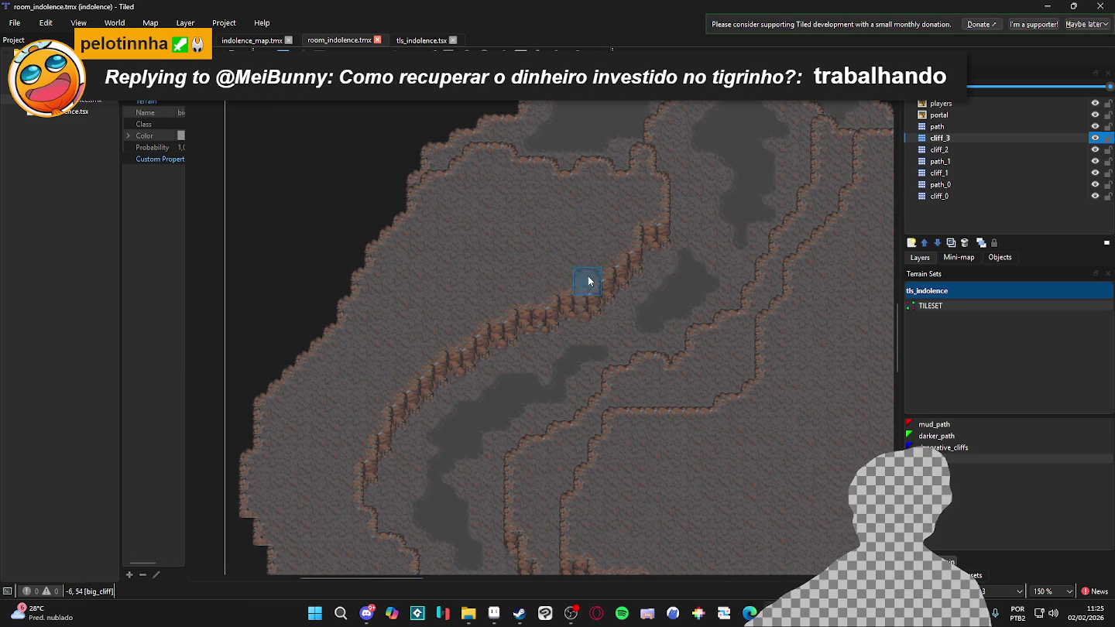
# Toggle cliff_3's visibility and browse the tls_indolence tiles before returning to the terrain list
pyautogui.click(1097, 138)
pyautogui.click(1096, 137)
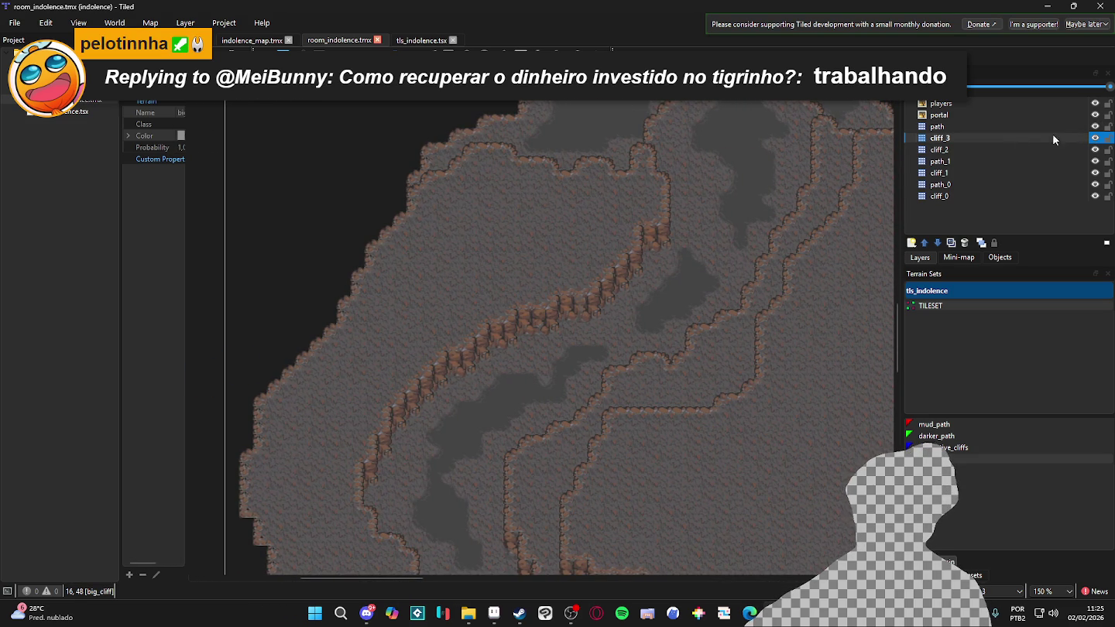
pyautogui.click(971, 575)
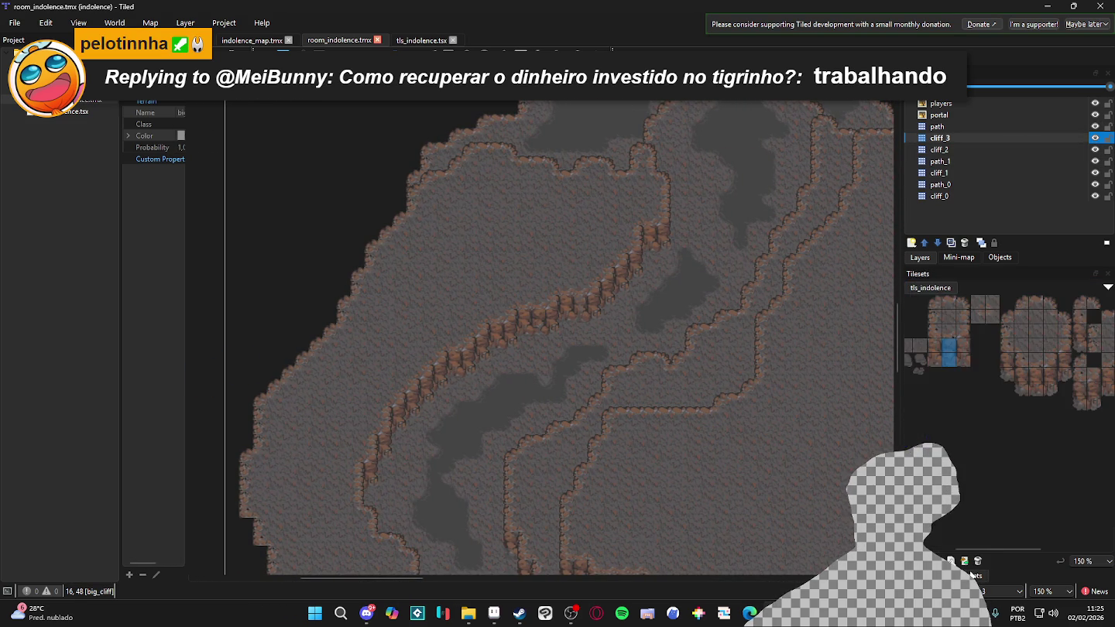
pyautogui.click(938, 574)
pyautogui.click(952, 448)
# Paint big_cliff terrain along the upper plateau's top and left edges
pyautogui.click(488, 163)
pyautogui.moveTo(488, 164)
pyautogui.mouseDown()
pyautogui.moveTo(463, 156)
pyautogui.moveTo(490, 151)
pyautogui.moveTo(526, 175)
pyautogui.moveTo(554, 177)
pyautogui.moveTo(520, 157)
pyautogui.moveTo(575, 182)
pyautogui.moveTo(506, 235)
pyautogui.moveTo(549, 197)
pyautogui.moveTo(436, 175)
pyautogui.moveTo(413, 206)
pyautogui.moveTo(542, 183)
pyautogui.moveTo(475, 182)
pyautogui.moveTo(388, 224)
pyautogui.moveTo(445, 239)
pyautogui.moveTo(436, 264)
pyautogui.moveTo(496, 245)
pyautogui.moveTo(414, 302)
pyautogui.mouseUp()
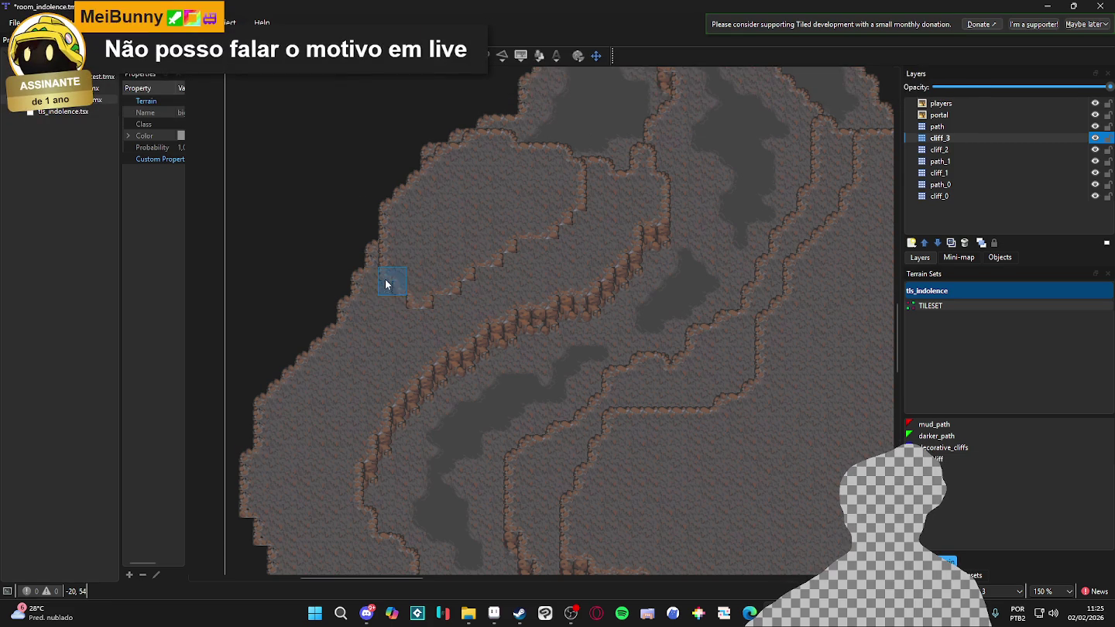
pyautogui.moveTo(416, 296)
pyautogui.mouseDown()
pyautogui.moveTo(386, 272)
pyautogui.moveTo(424, 231)
pyautogui.mouseUp()
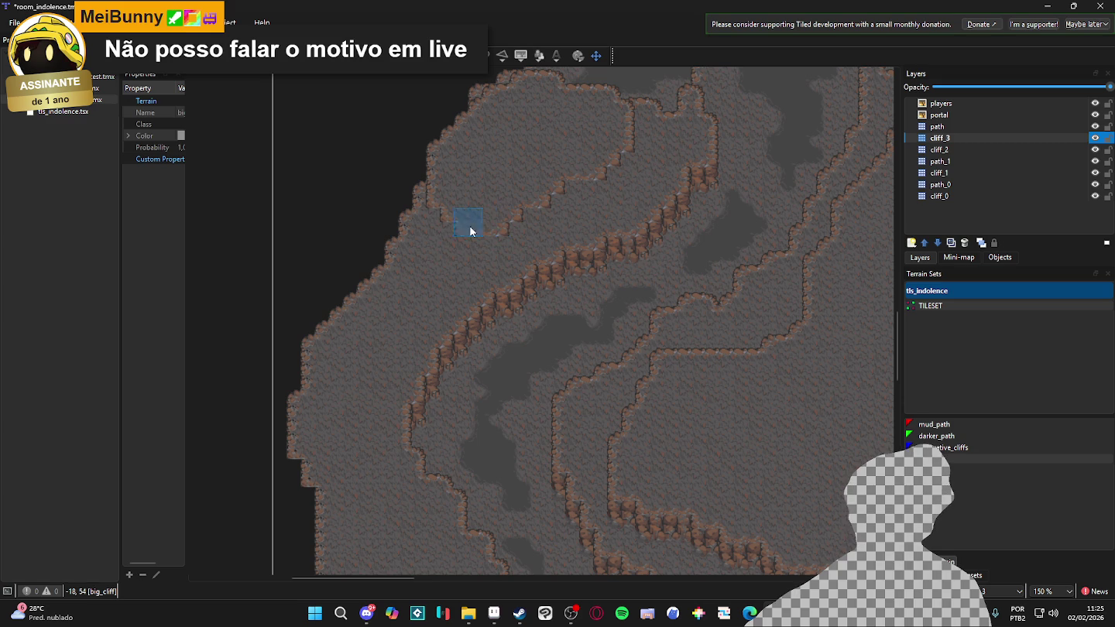
pyautogui.moveTo(430, 253); pyautogui.dragTo(455, 213)
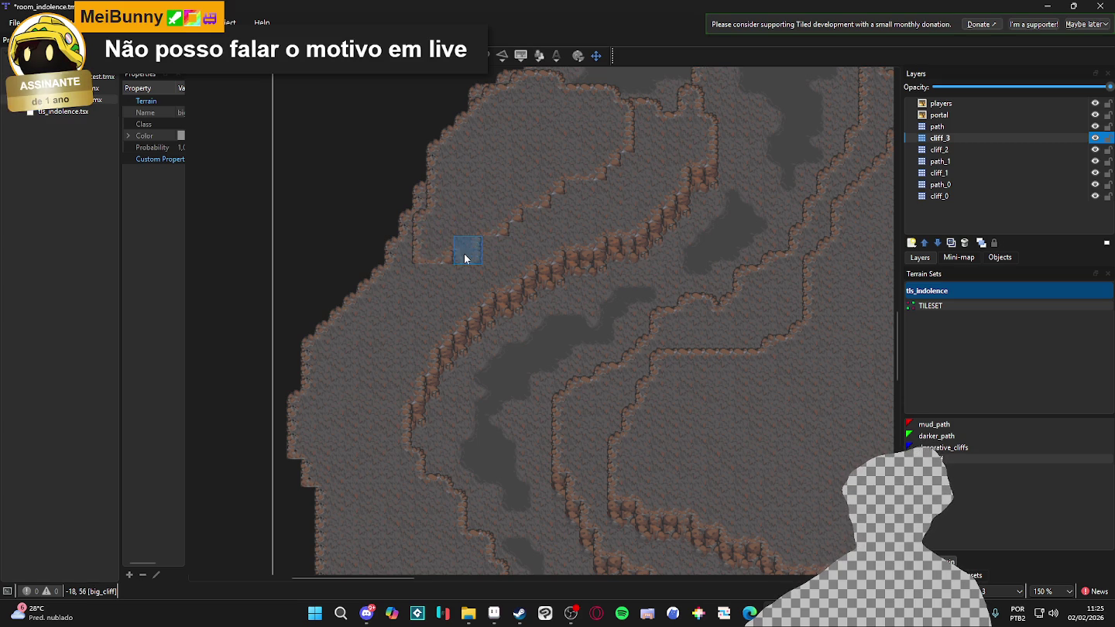
pyautogui.moveTo(455, 254); pyautogui.dragTo(493, 212)
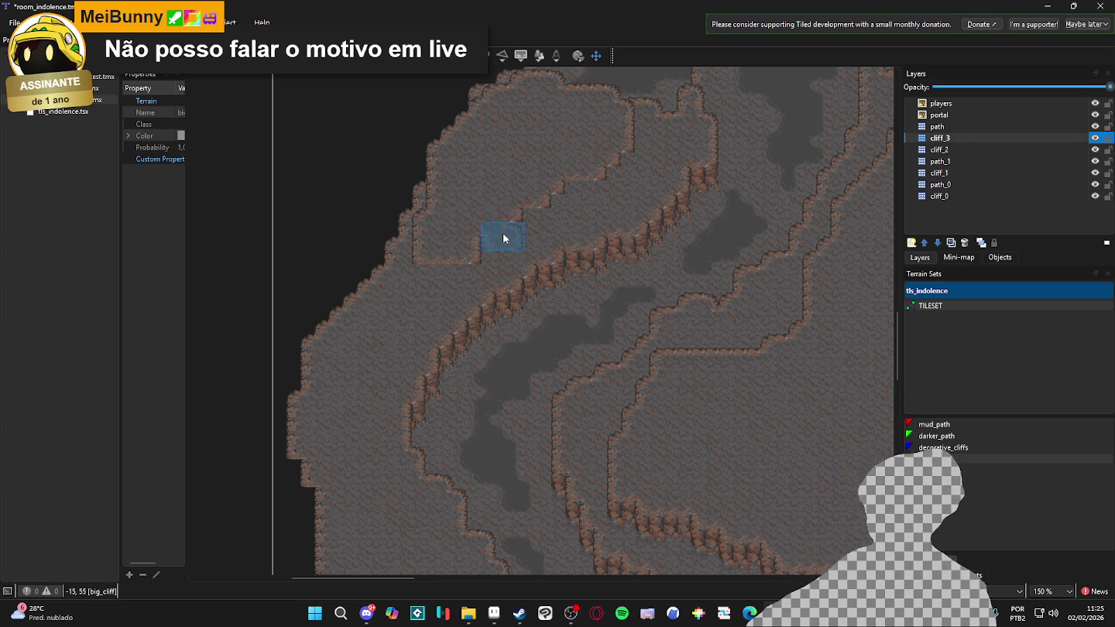
pyautogui.scroll(-1, 507, 228)
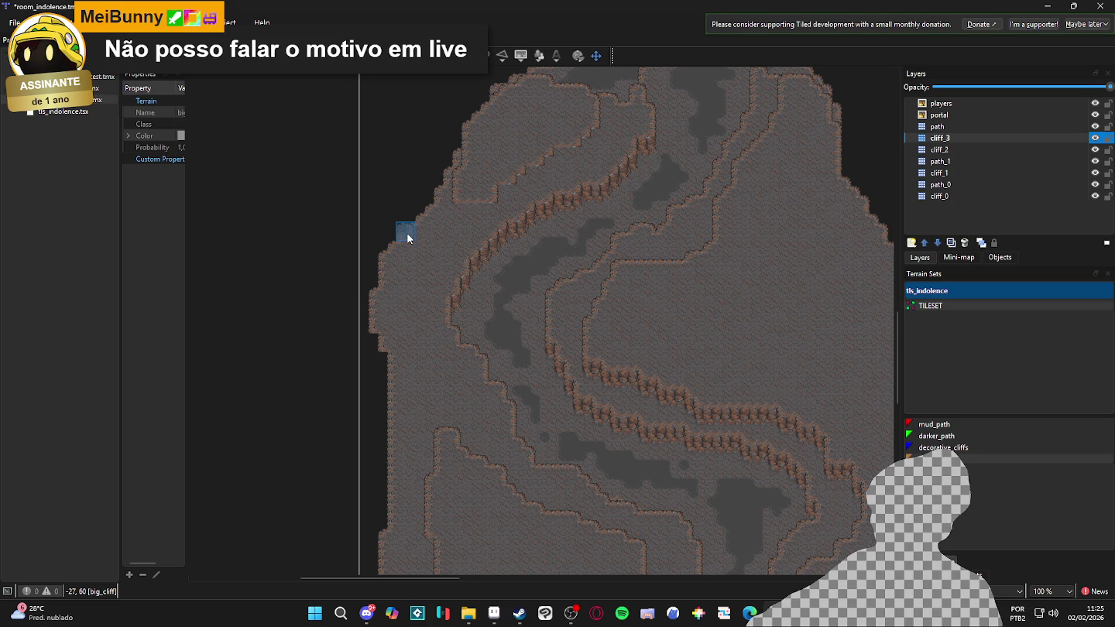
pyautogui.scroll(1, 405, 253)
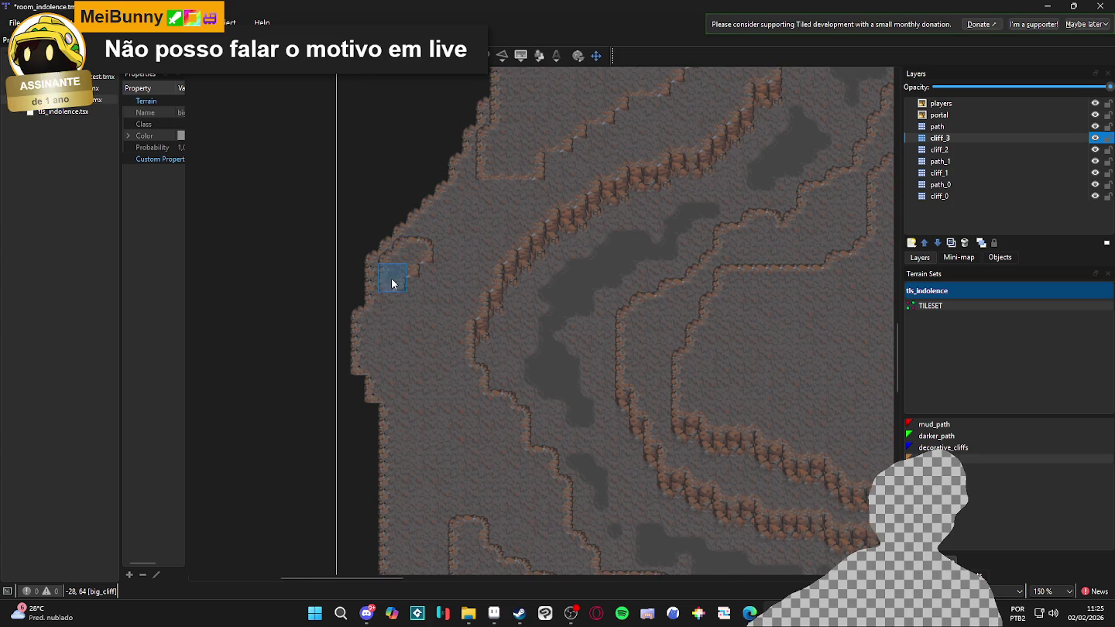
# Paint a rounded big_cliff outcrop on the map's left side and touch up its edges
pyautogui.click(400, 264)
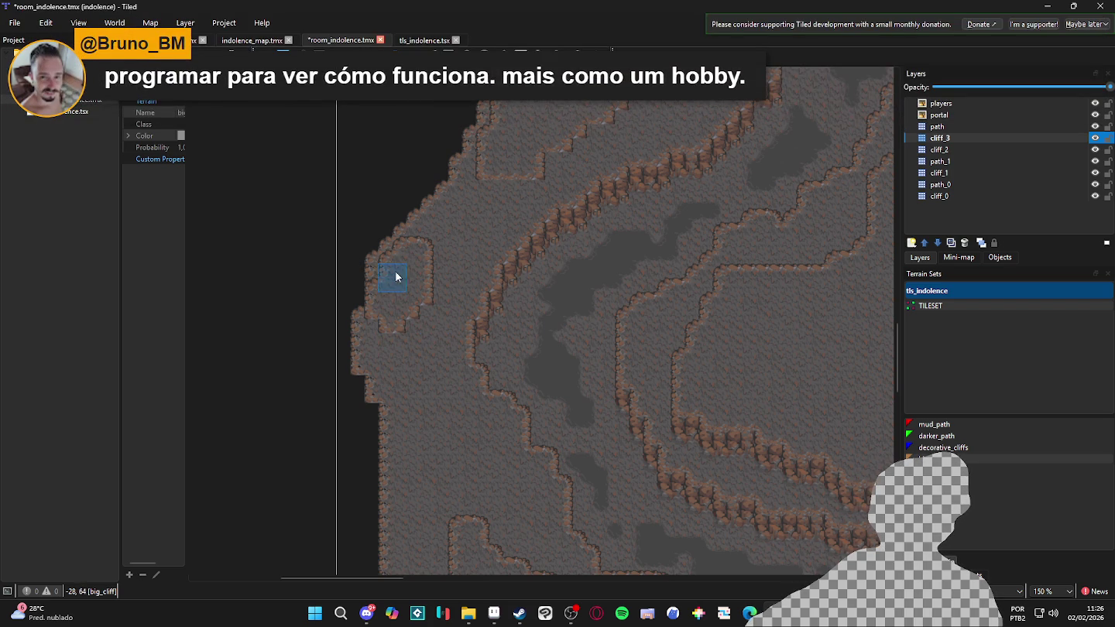
pyautogui.moveTo(384, 249)
pyautogui.mouseDown()
pyautogui.moveTo(351, 299)
pyautogui.moveTo(370, 320)
pyautogui.moveTo(352, 321)
pyautogui.moveTo(380, 266)
pyautogui.moveTo(363, 276)
pyautogui.moveTo(391, 240)
pyautogui.moveTo(410, 248)
pyautogui.moveTo(422, 227)
pyautogui.mouseUp()
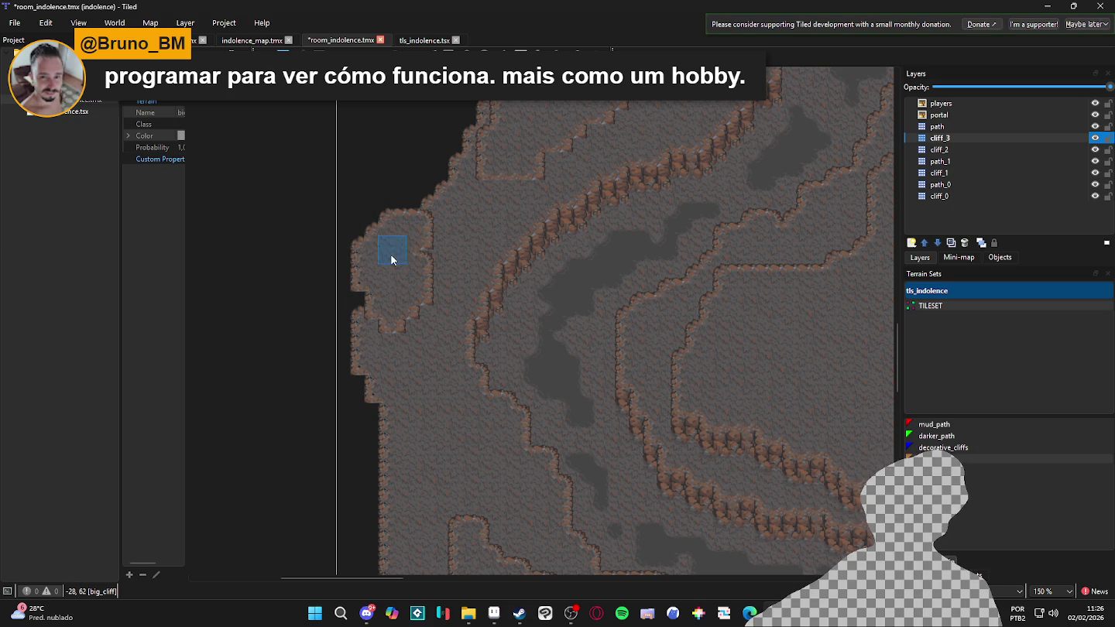
pyautogui.moveTo(439, 264)
pyautogui.mouseDown()
pyautogui.moveTo(442, 254)
pyautogui.moveTo(396, 339)
pyautogui.mouseUp()
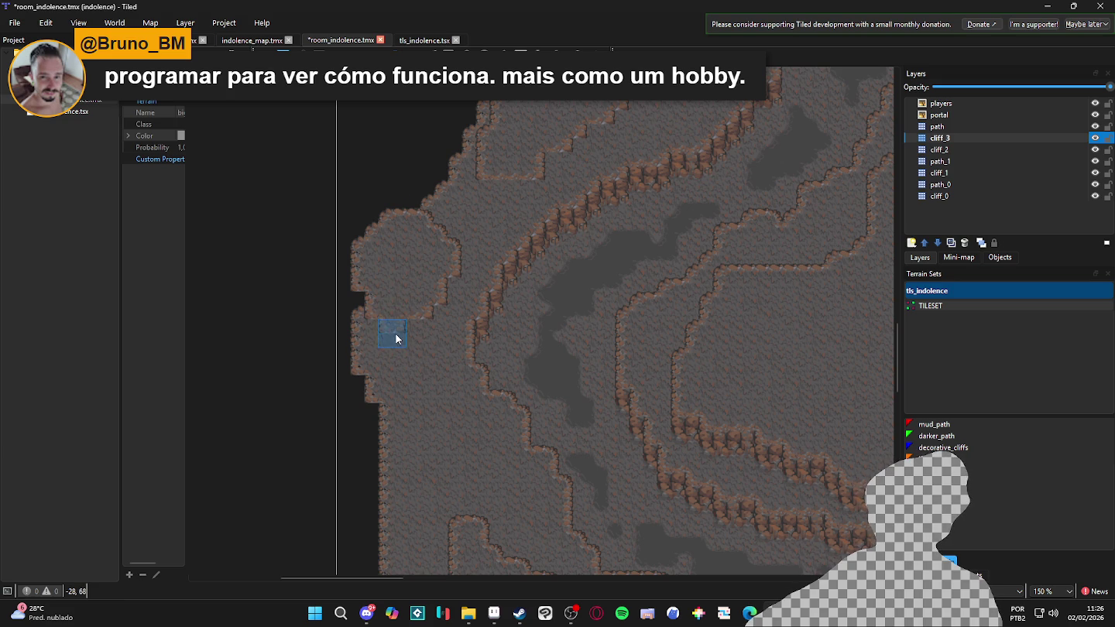
pyautogui.moveTo(382, 339)
pyautogui.mouseDown()
pyautogui.moveTo(394, 311)
pyautogui.moveTo(435, 305)
pyautogui.mouseUp()
pyautogui.scroll(-2, 423, 271)
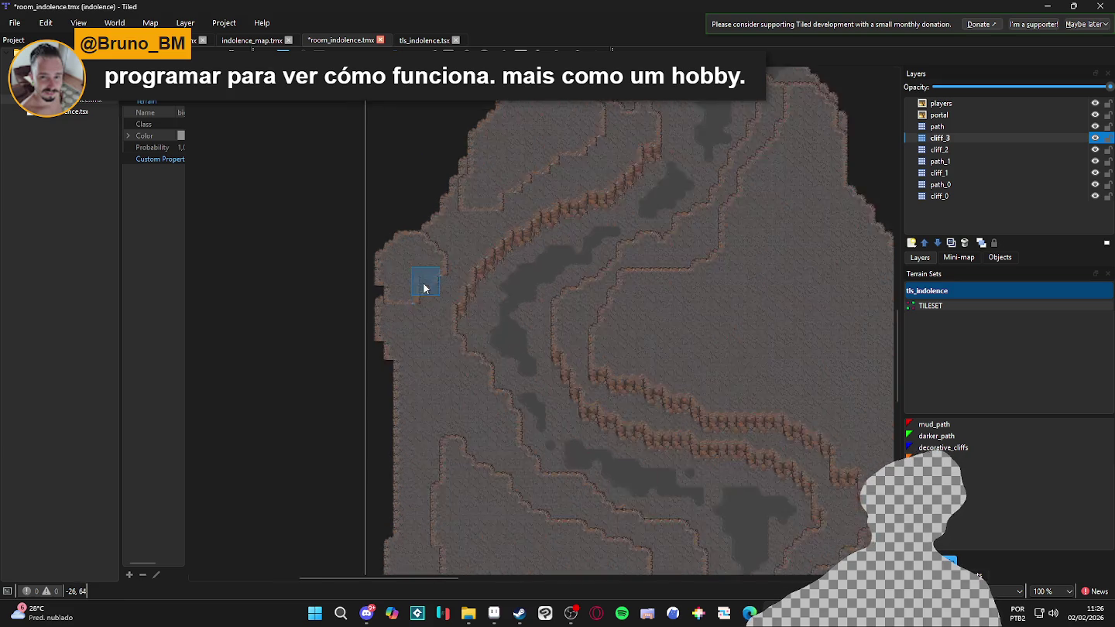
pyautogui.scroll(2, 413, 352)
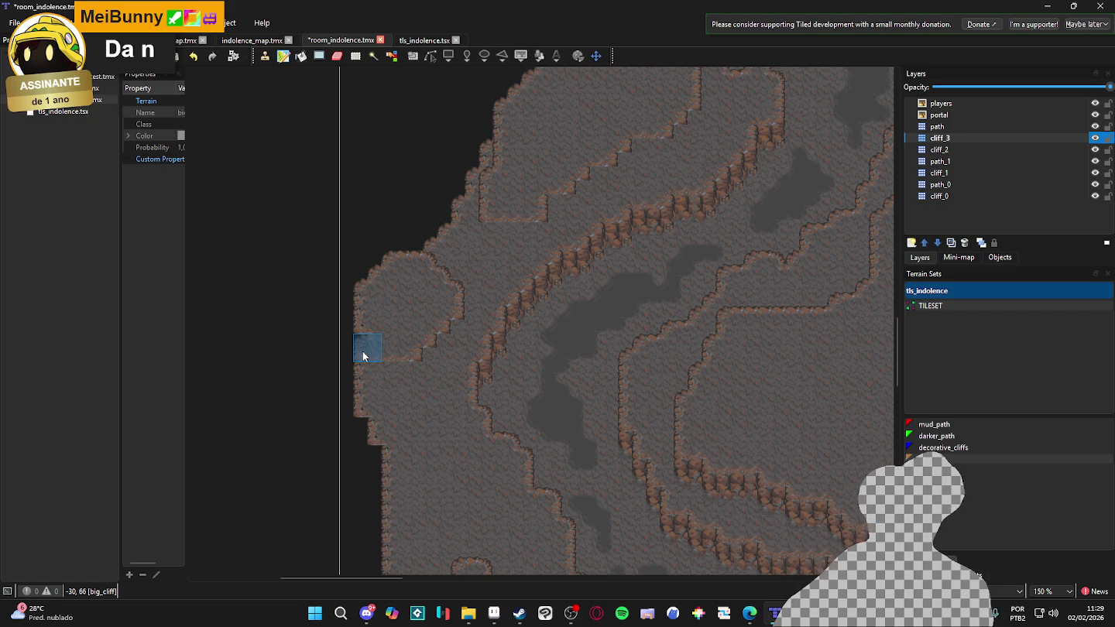
# Switch to the tileset tiles and stamp cliff-edge tiles down the diagonal ledge
pyautogui.moveTo(644, 224)
pyautogui.mouseDown()
pyautogui.moveTo(594, 348)
pyautogui.moveTo(627, 354)
pyautogui.mouseUp()
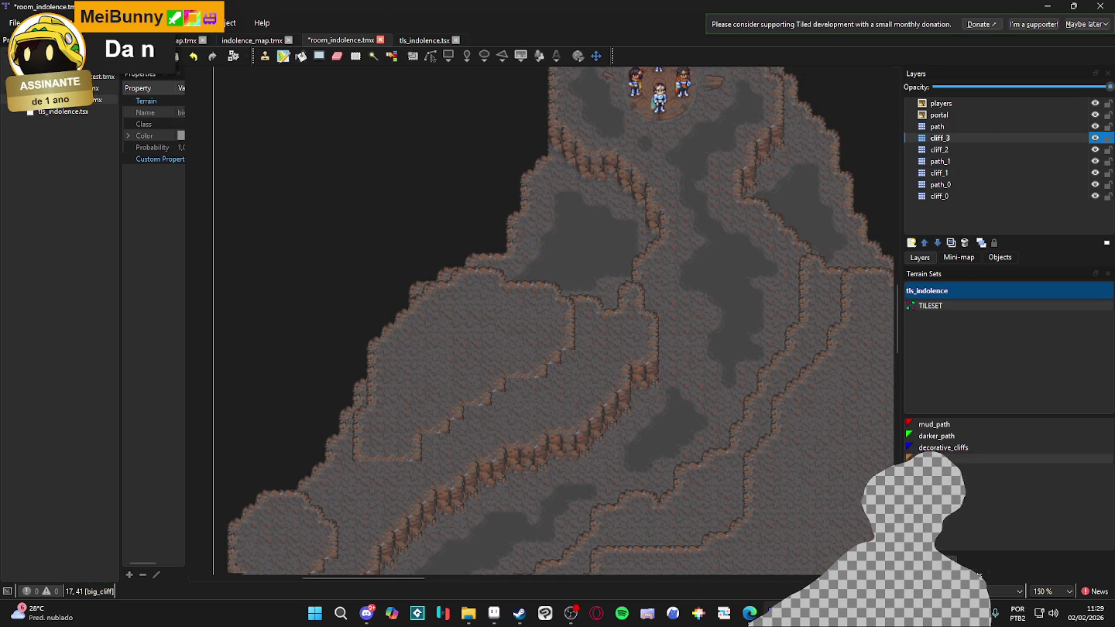
pyautogui.click(954, 577)
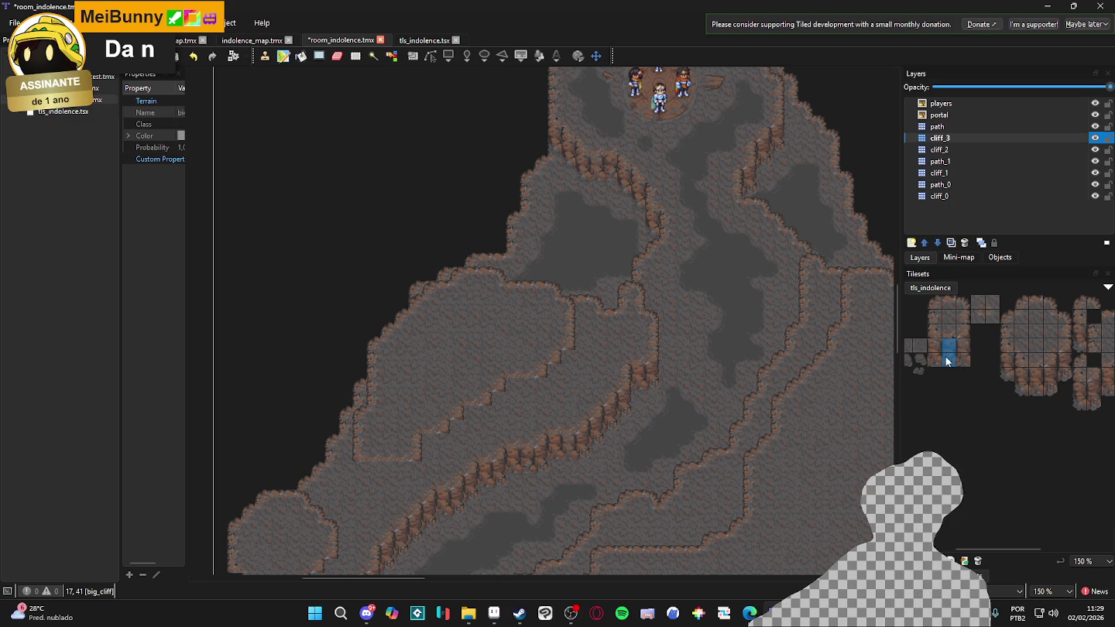
pyautogui.click(1002, 367)
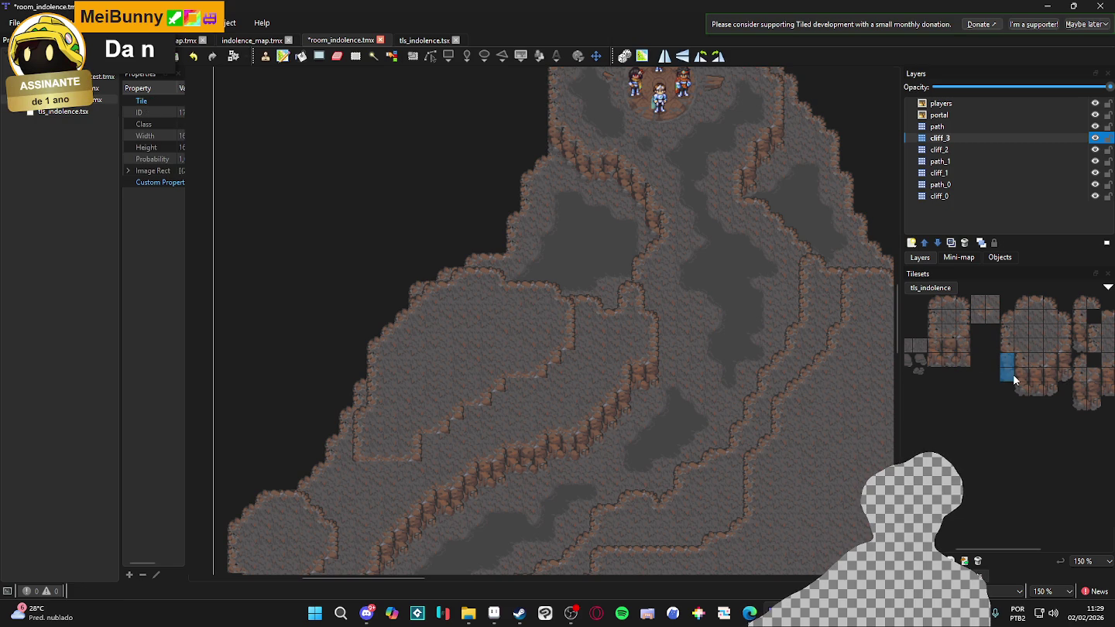
pyautogui.click(365, 475)
pyautogui.click(1066, 372)
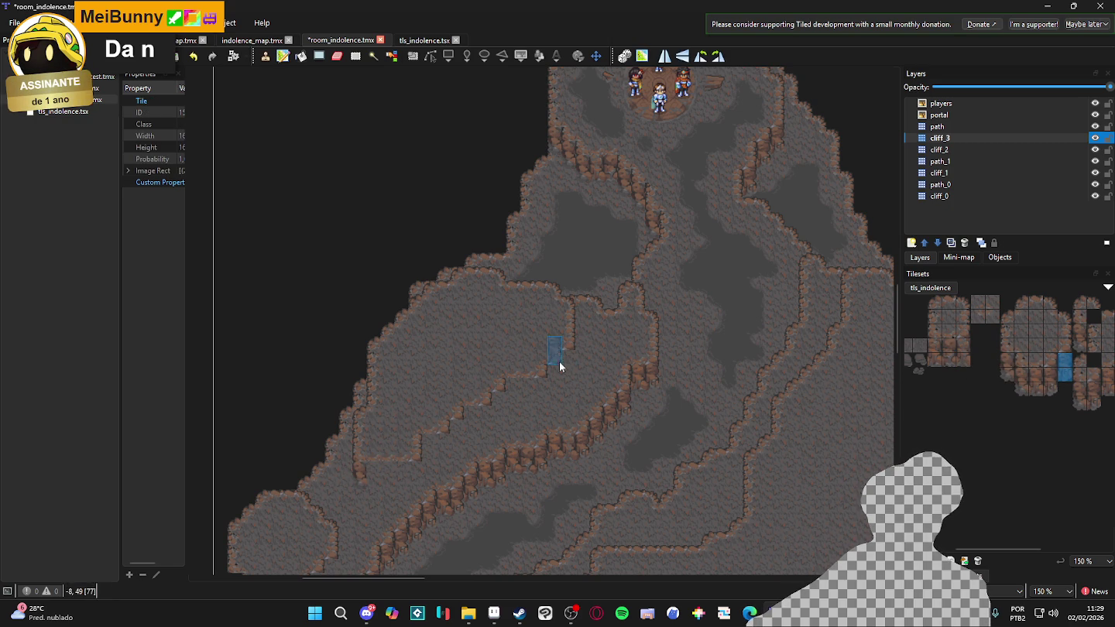
pyautogui.moveTo(568, 373); pyautogui.dragTo(486, 428)
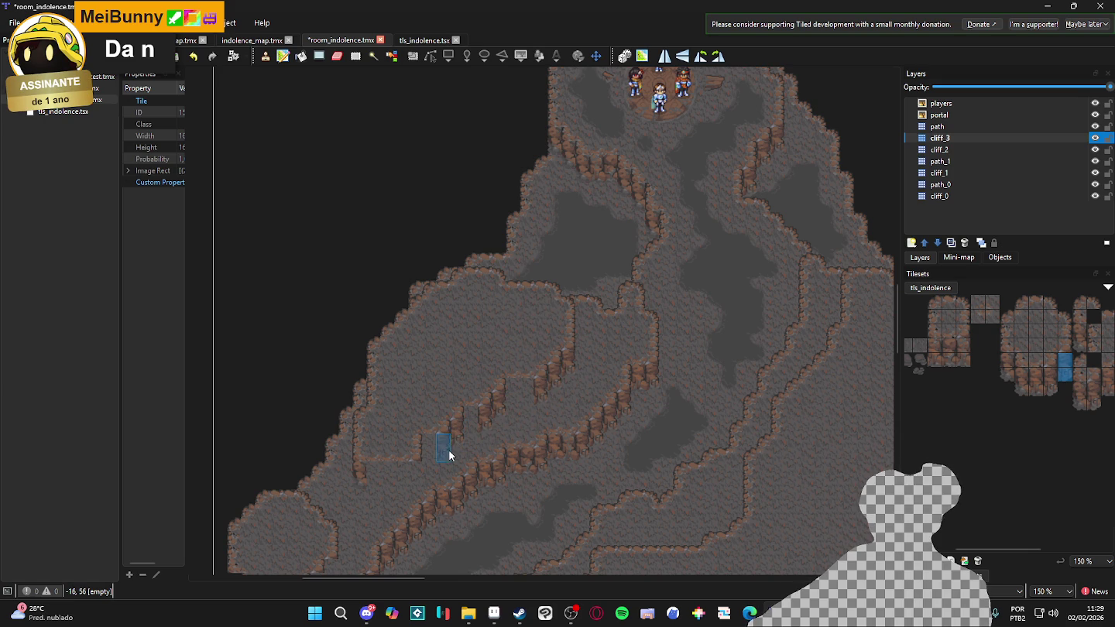
# Stamp 3x2, 1x2 and 2x2 big_cliff blocks along the ledges
pyautogui.scroll(2, 408, 481)
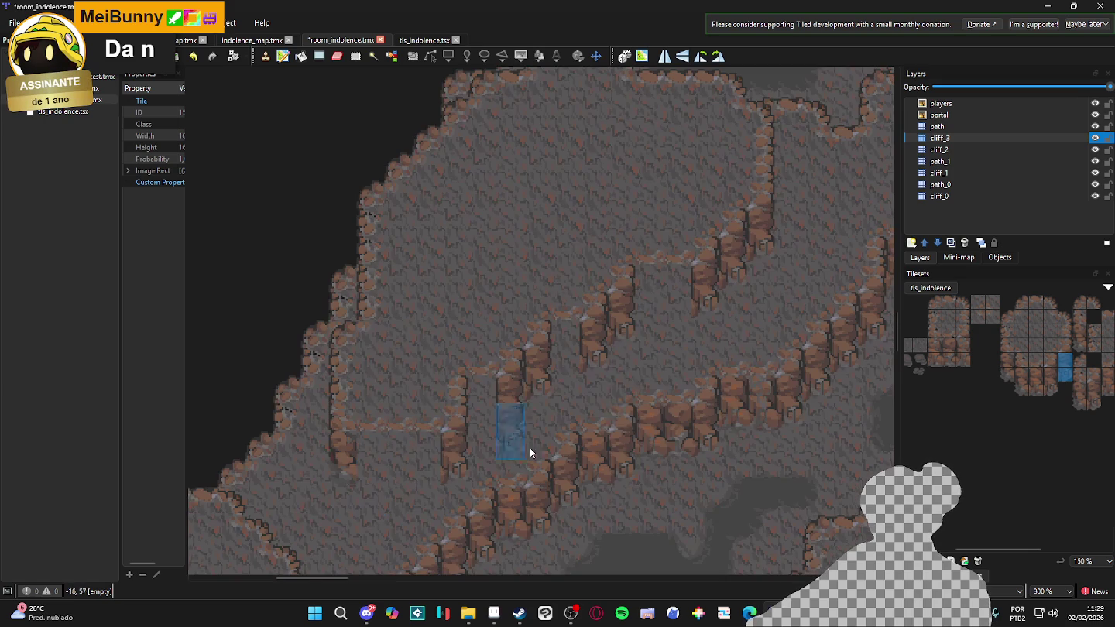
pyautogui.moveTo(932, 342); pyautogui.dragTo(967, 362)
pyautogui.moveTo(410, 460); pyautogui.dragTo(345, 460)
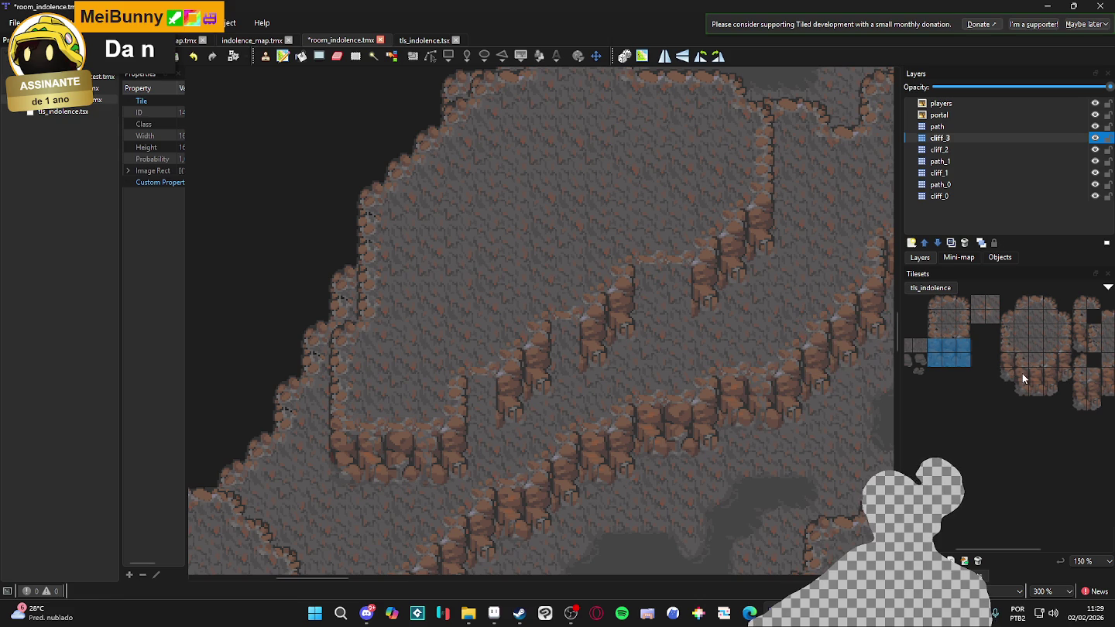
pyautogui.moveTo(949, 344); pyautogui.dragTo(951, 356)
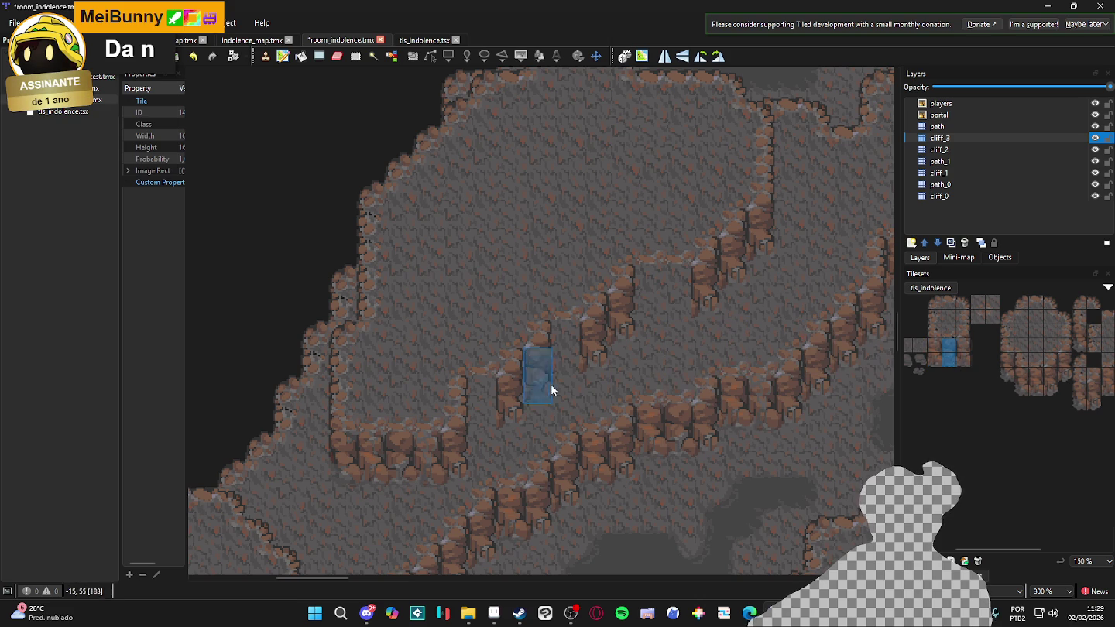
pyautogui.click(485, 410)
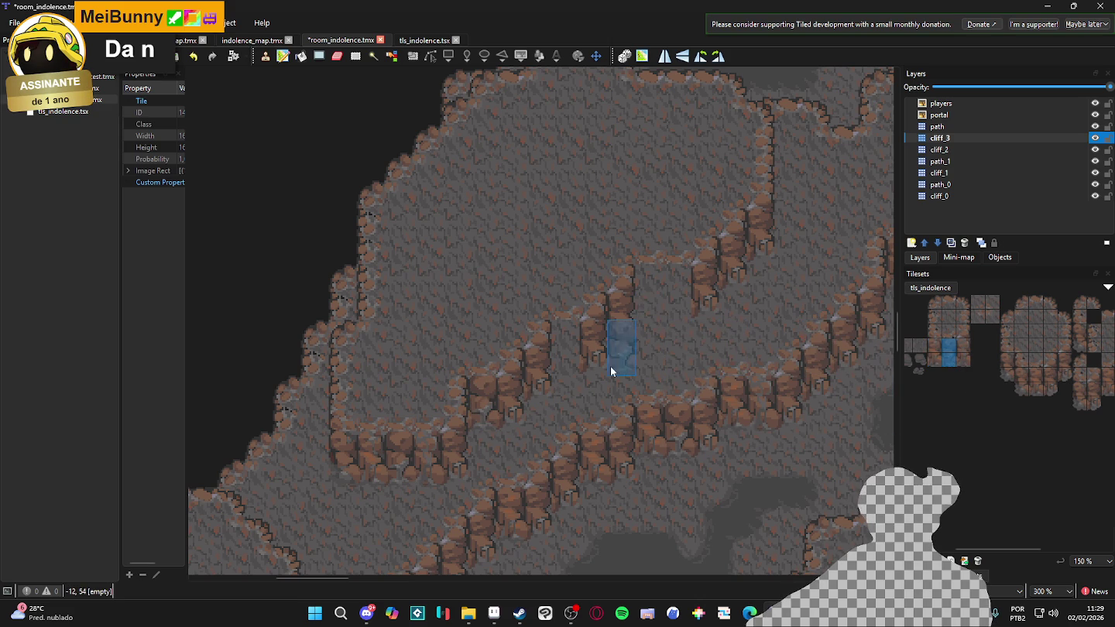
pyautogui.click(574, 363)
pyautogui.moveTo(959, 349); pyautogui.dragTo(948, 362)
pyautogui.click(677, 310)
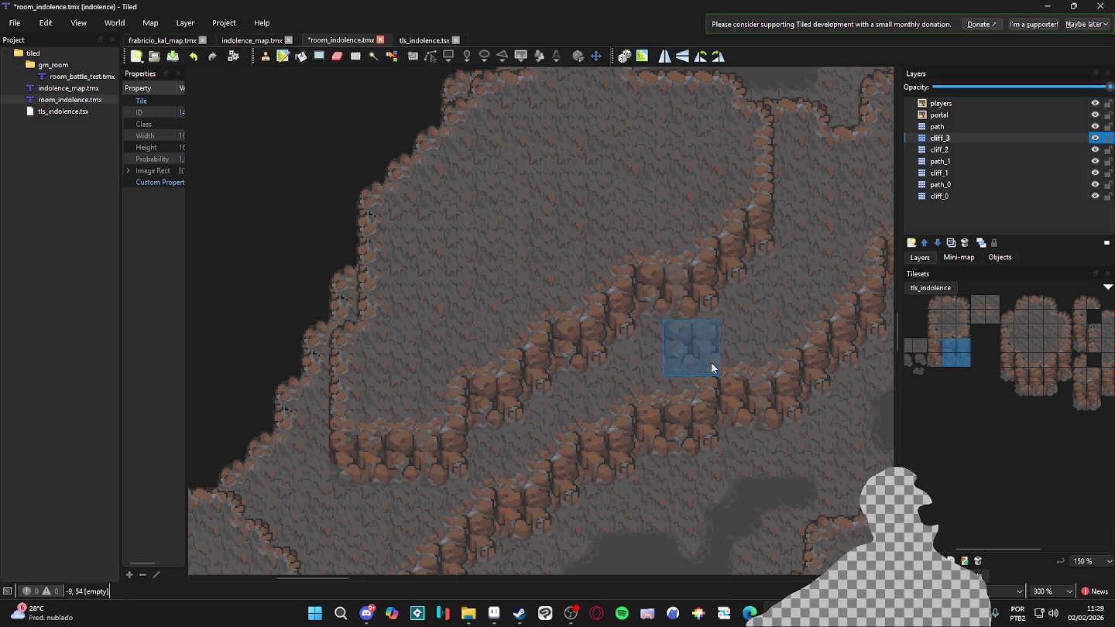
pyautogui.scroll(-4, 711, 362)
pyautogui.scroll(3, 482, 431)
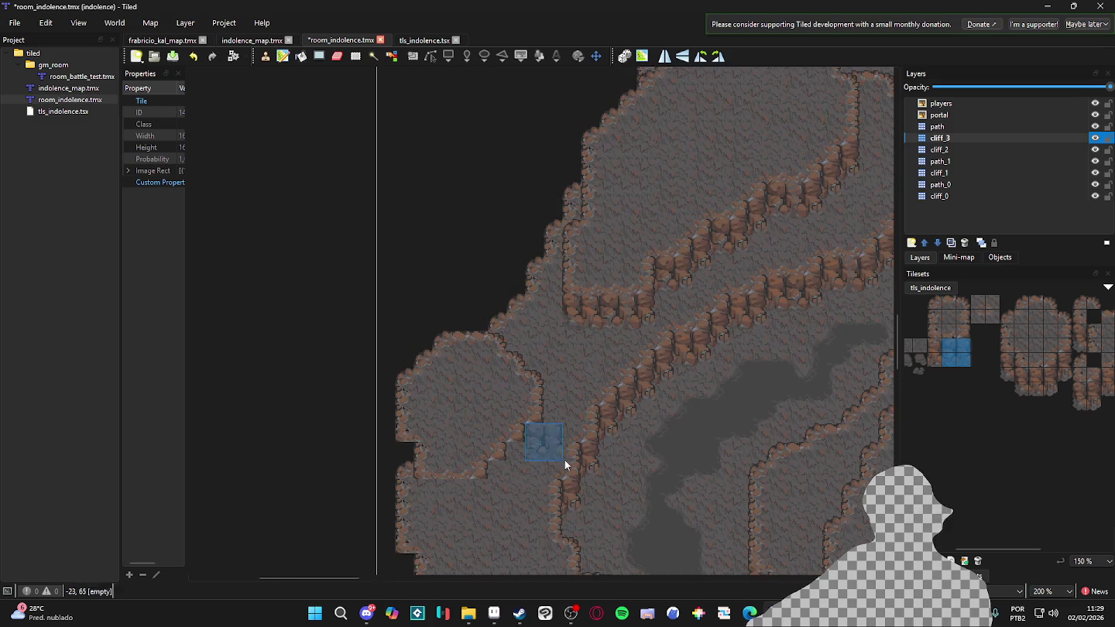
# Try two- and three-tile cliff columns and a 3x2 cliff block as the brush
pyautogui.moveTo(1066, 359); pyautogui.dragTo(1066, 373)
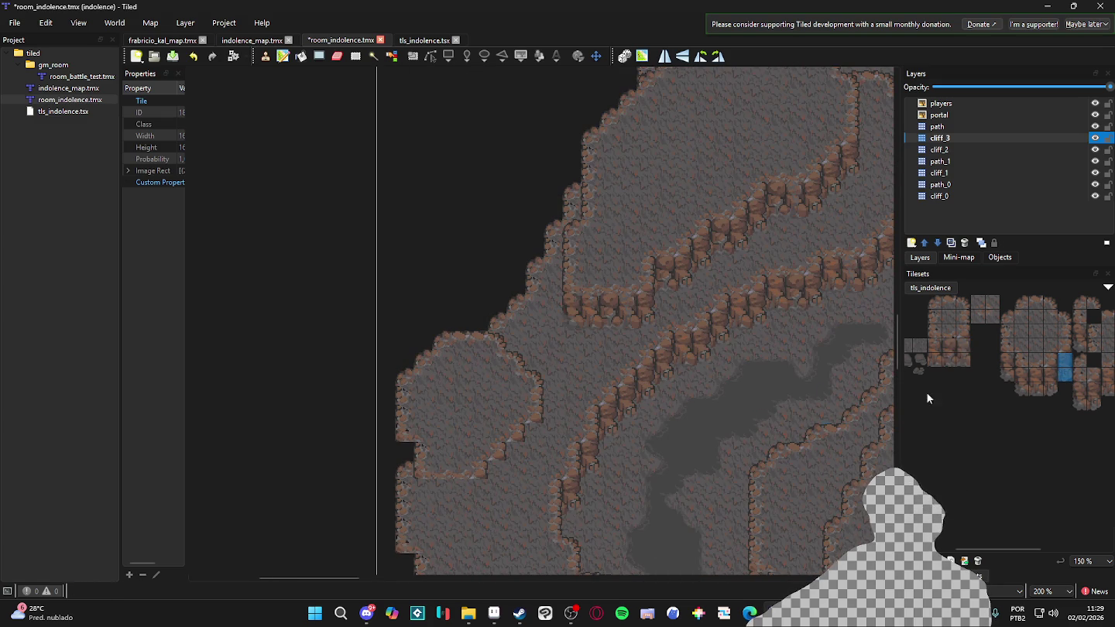
pyautogui.scroll(-1, 521, 456)
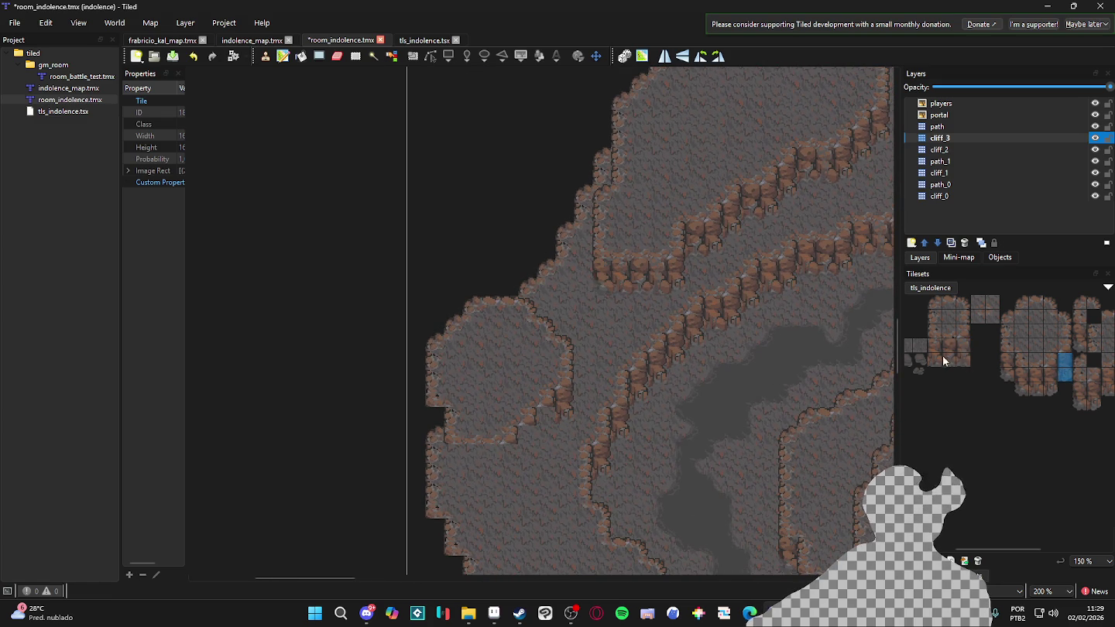
pyautogui.moveTo(1008, 360)
pyautogui.mouseDown()
pyautogui.moveTo(1006, 390)
pyautogui.moveTo(1007, 374)
pyautogui.mouseUp()
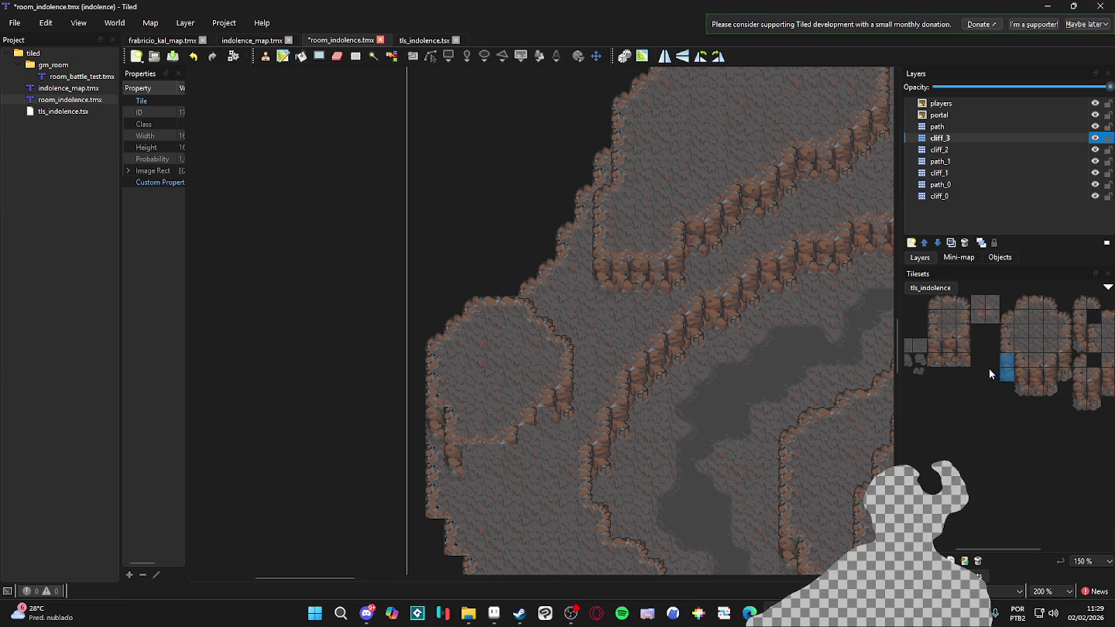
pyautogui.moveTo(1050, 372)
pyautogui.mouseDown()
pyautogui.moveTo(1050, 387)
pyautogui.moveTo(1065, 360)
pyautogui.mouseUp()
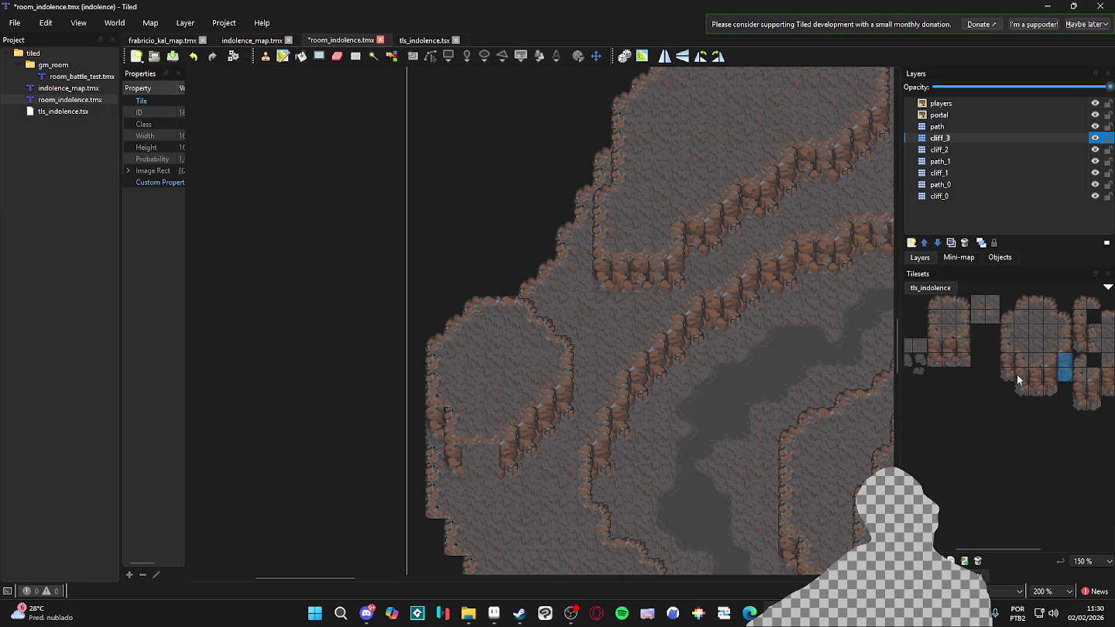
pyautogui.moveTo(935, 344); pyautogui.dragTo(963, 359)
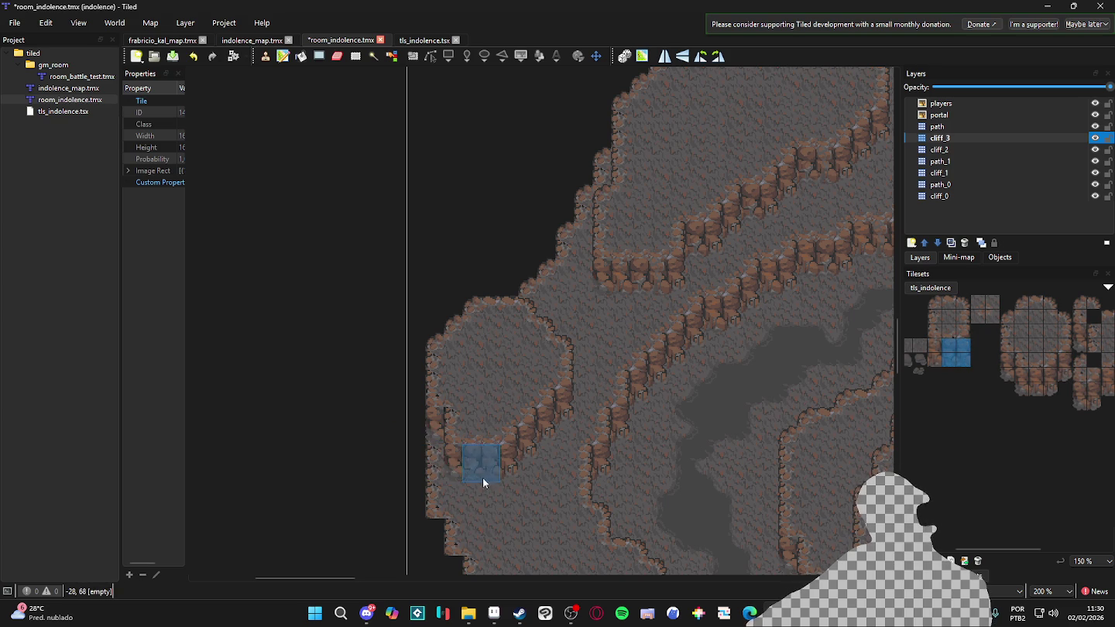
# Select the map's empty areas, fill them with floor tiles, and view the whole cave
pyautogui.press('w')
pyautogui.click(568, 504)
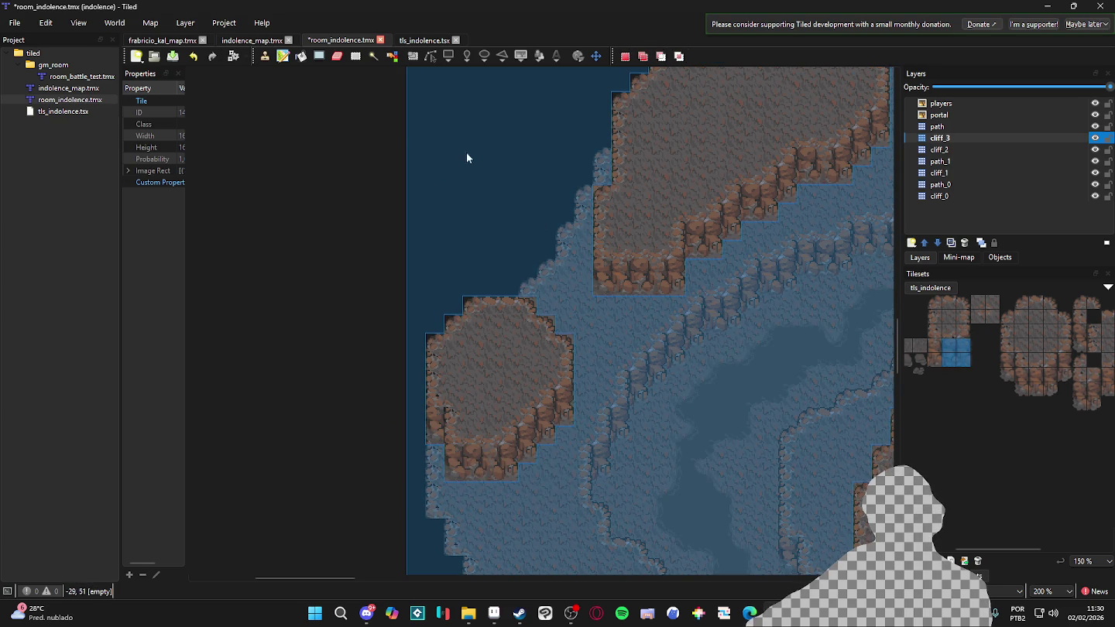
pyautogui.hotkey('ctrl', 'shift', 'a')
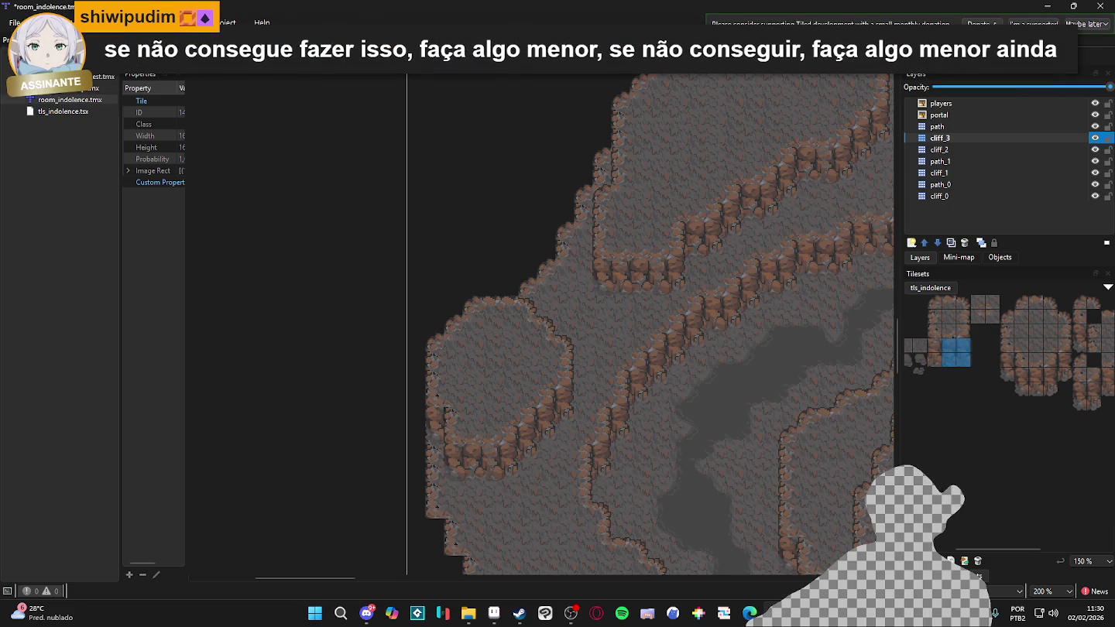
pyautogui.click(477, 252)
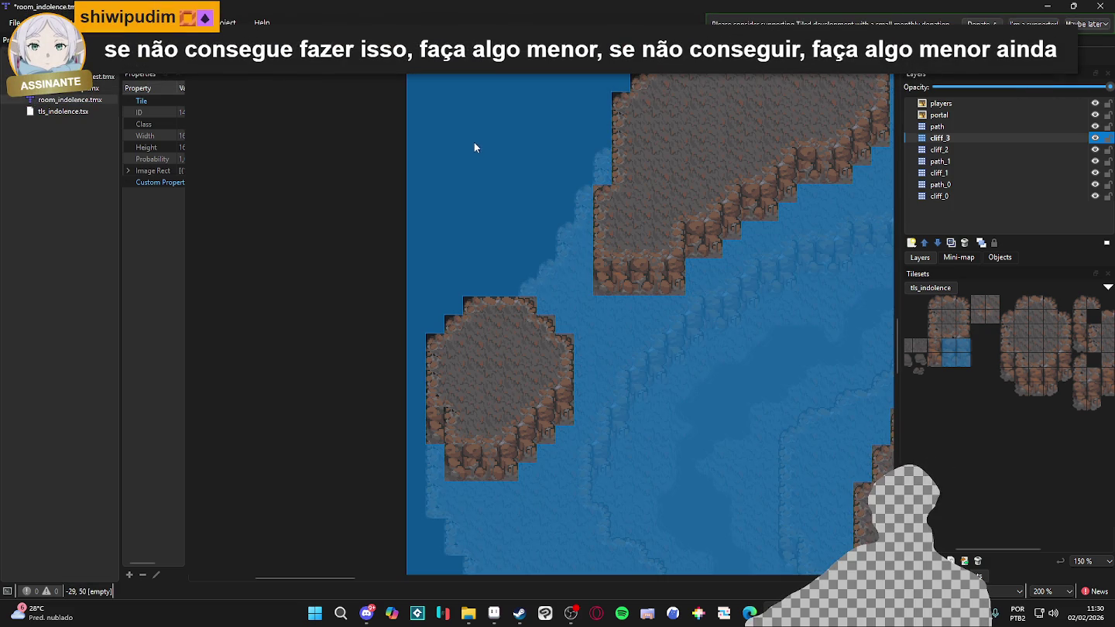
pyautogui.click(472, 143)
pyautogui.hotkey('ctrl', 'shift', 'a')
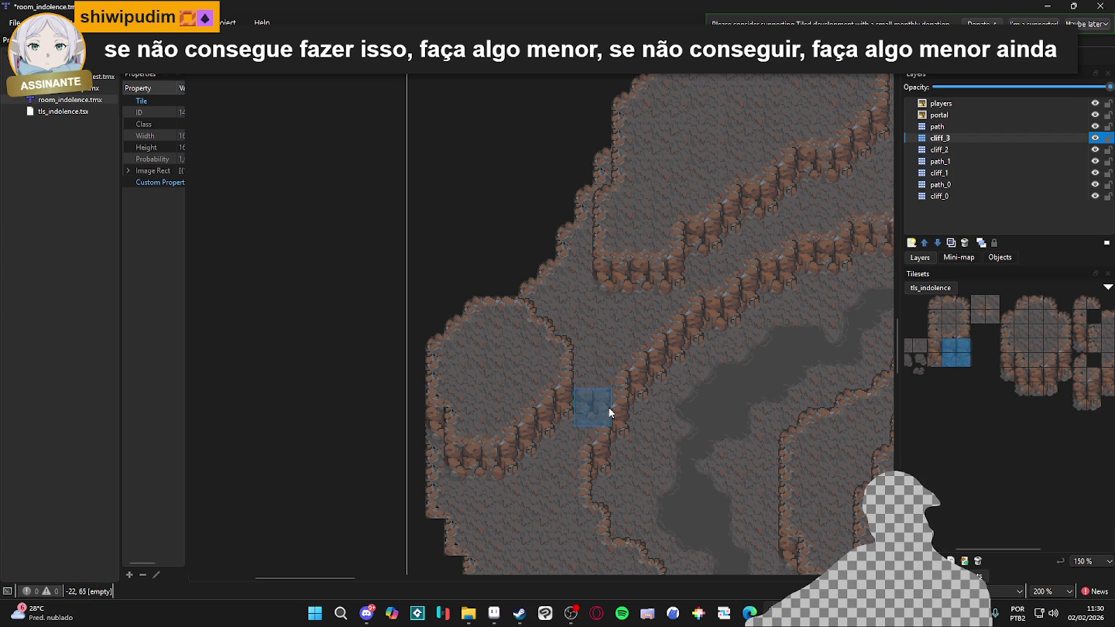
pyautogui.press('f')
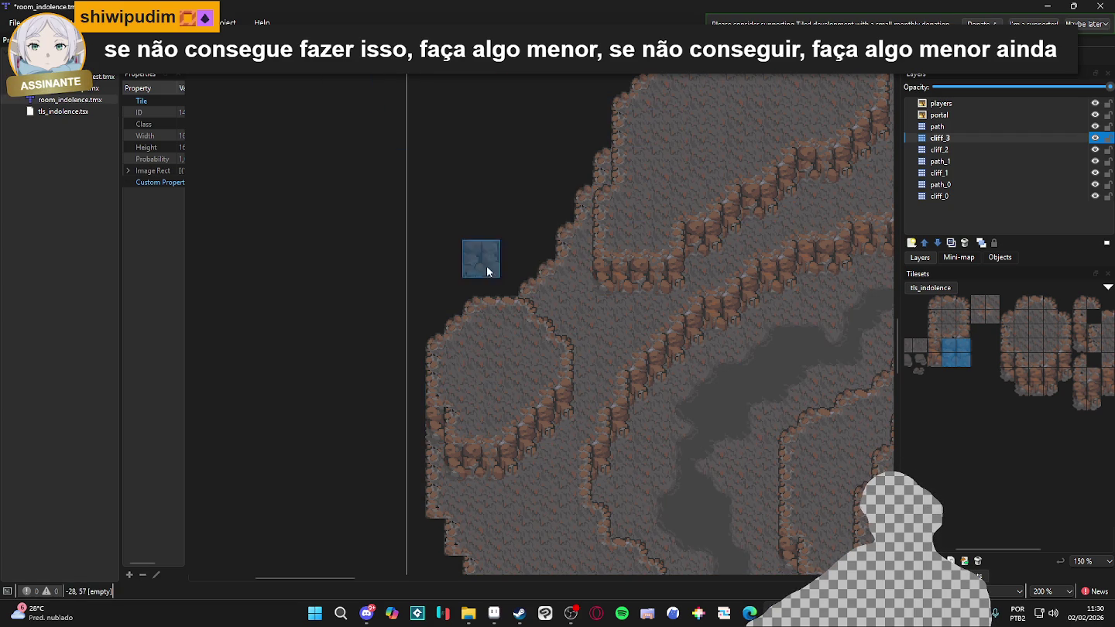
pyautogui.scroll(-2, 511, 295)
pyautogui.moveTo(694, 369); pyautogui.dragTo(616, 398)
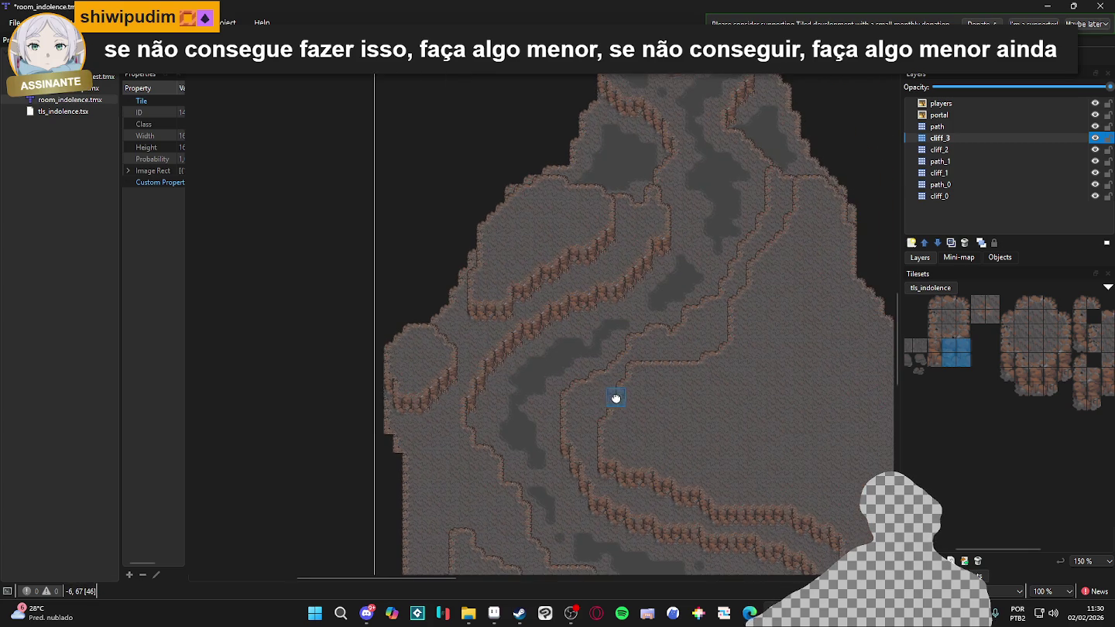
pyautogui.scroll(1, 659, 416)
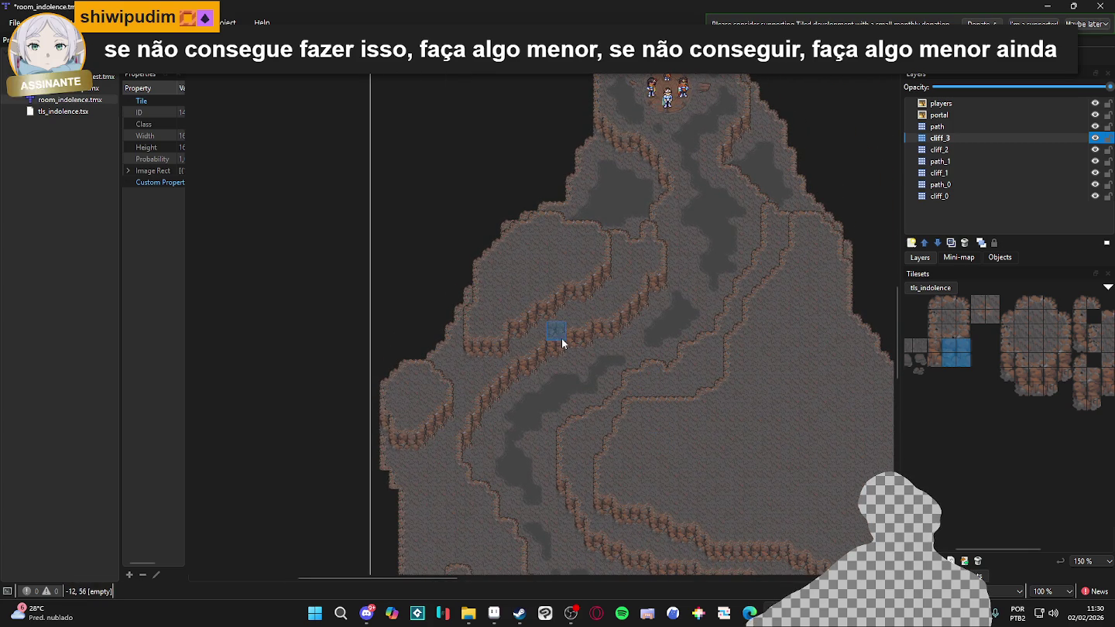
pyautogui.scroll(2, 560, 338)
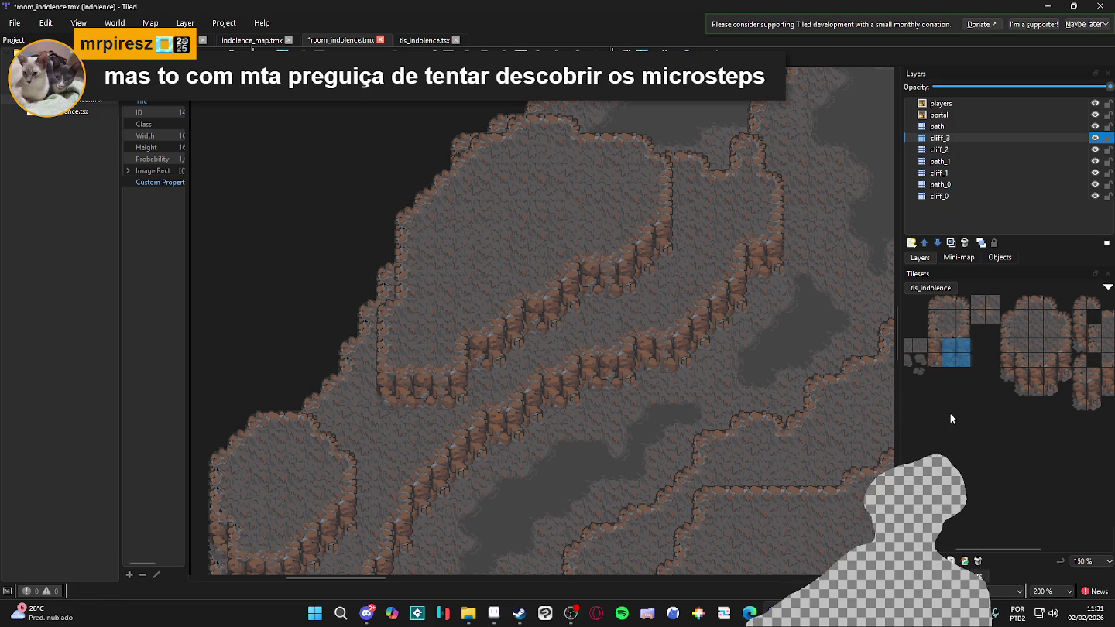
# Try several two-tile cliff columns, then settle on a single tls_indolence cliff tile as stamp
pyautogui.click(961, 361)
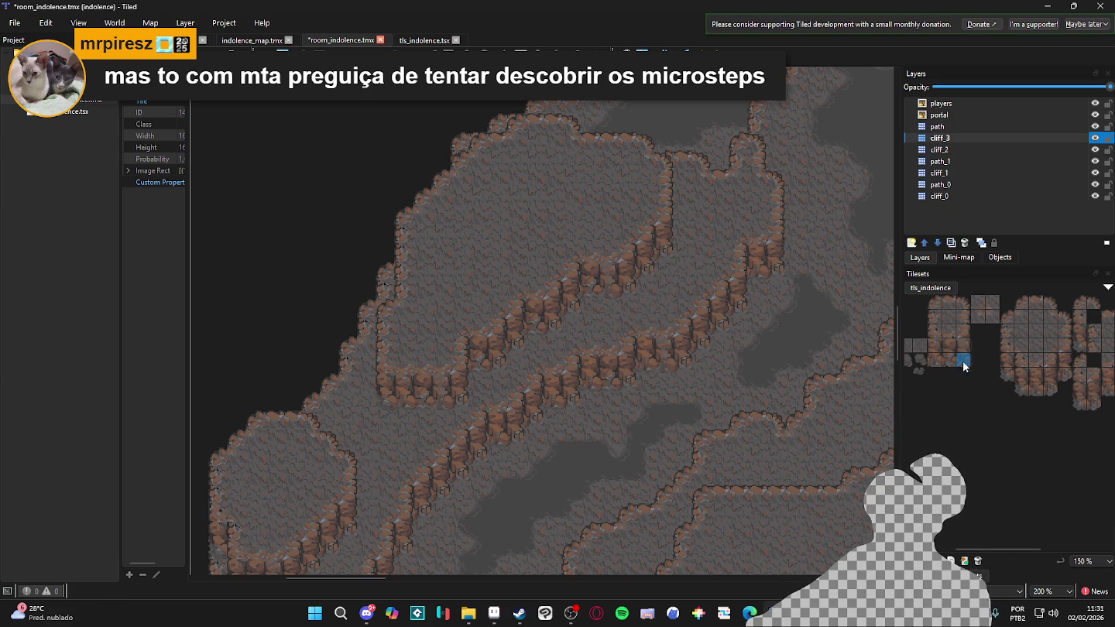
pyautogui.moveTo(967, 347); pyautogui.dragTo(968, 355)
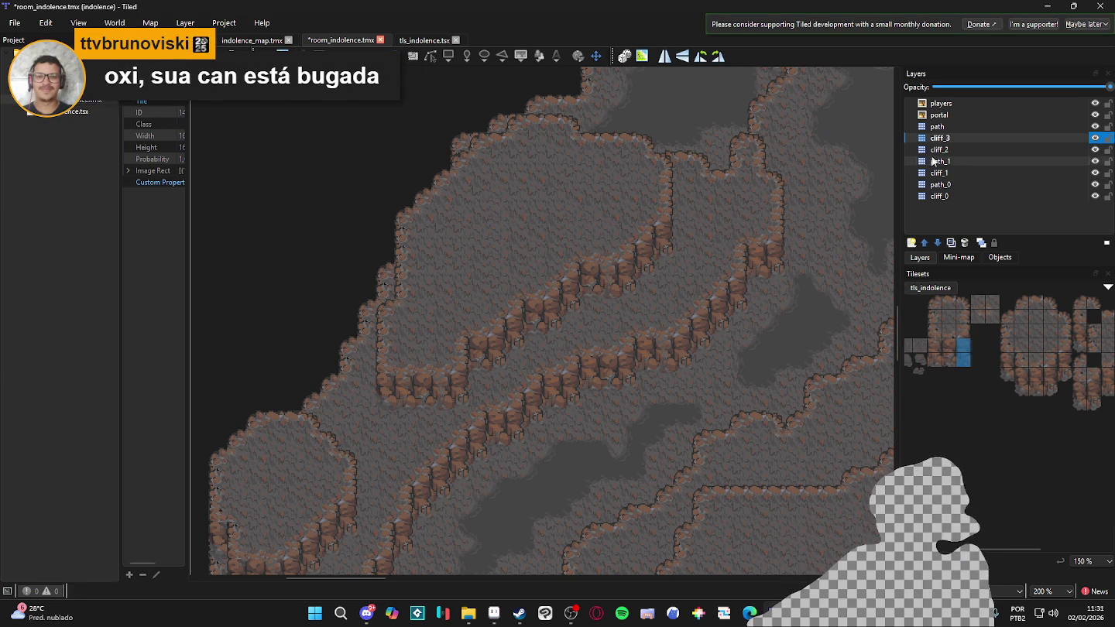
pyautogui.moveTo(1002, 366); pyautogui.dragTo(1066, 366)
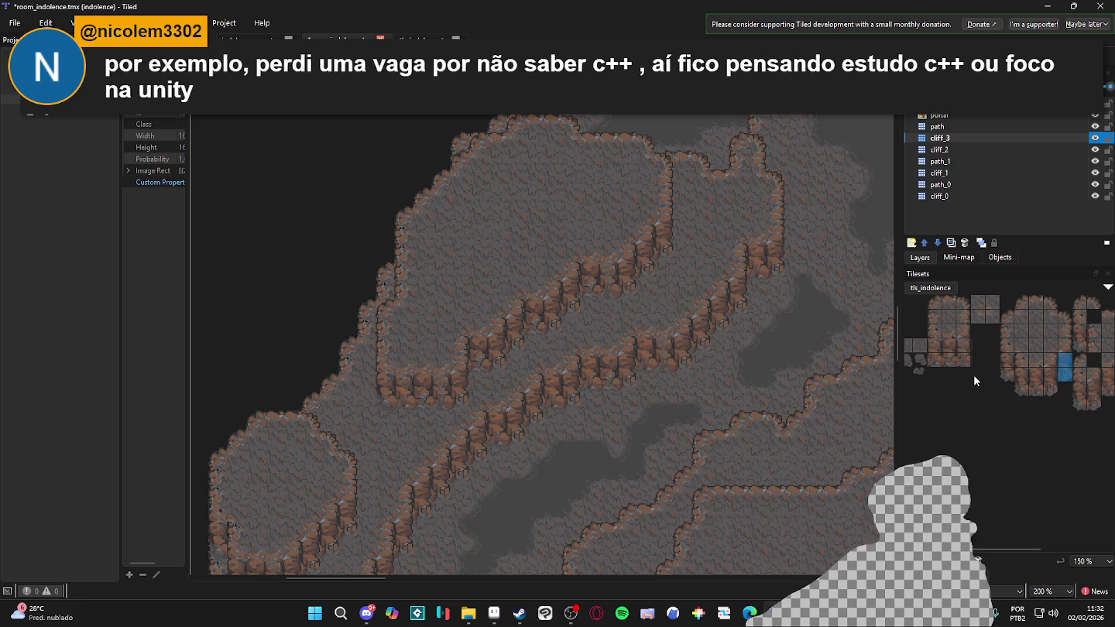
pyautogui.moveTo(1010, 376); pyautogui.dragTo(1009, 344)
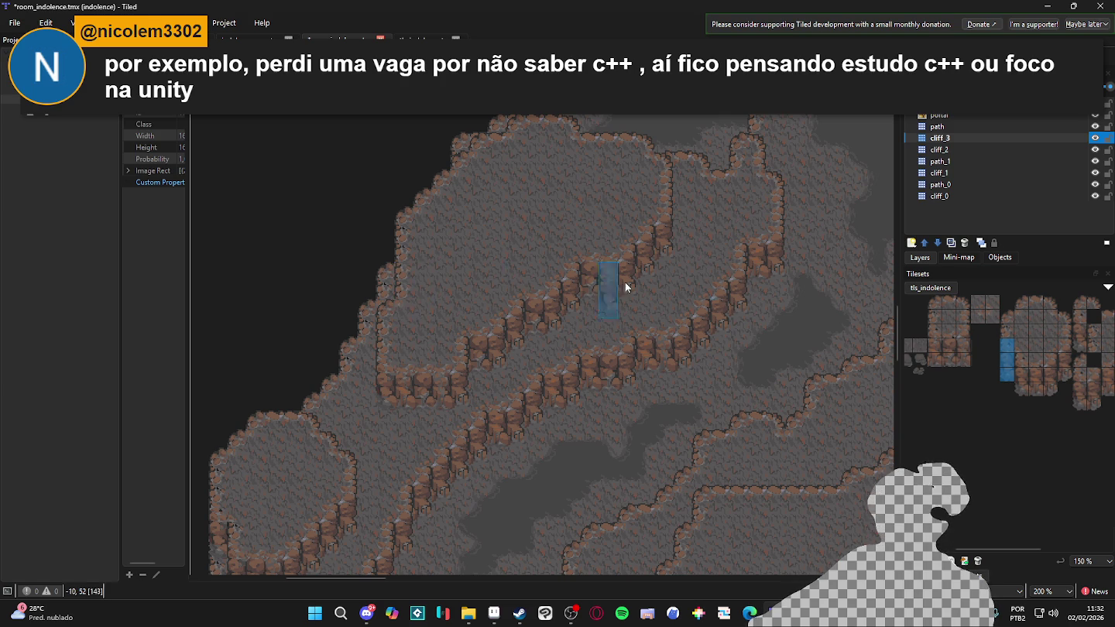
pyautogui.click(1021, 361)
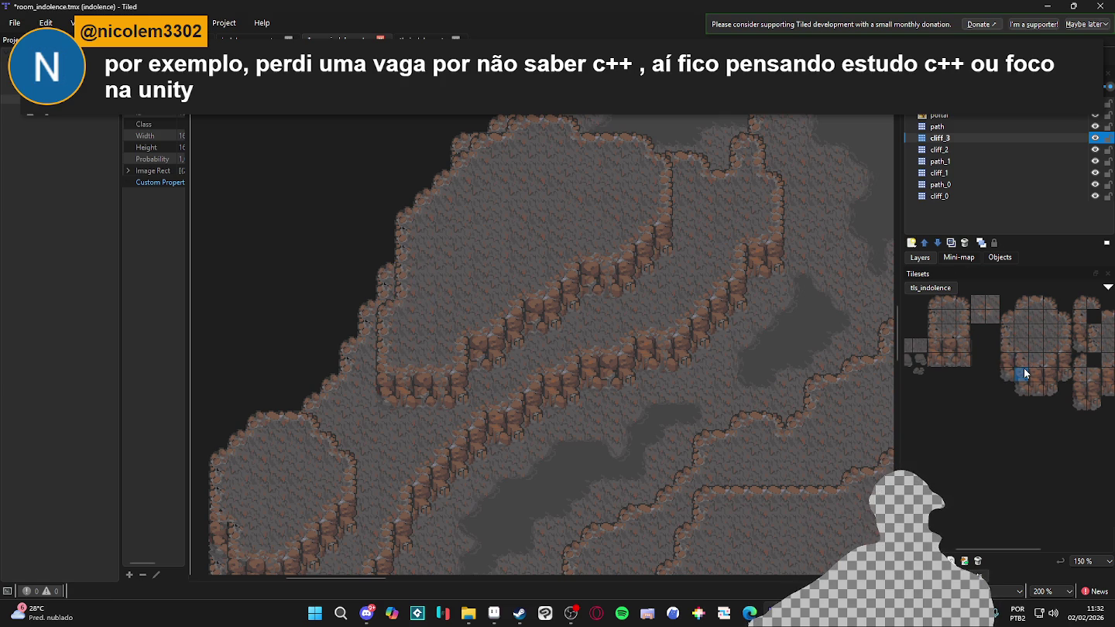
pyautogui.click(1019, 381)
pyautogui.moveTo(1054, 393); pyautogui.dragTo(1056, 381)
pyautogui.click(1043, 389)
pyautogui.click(1035, 375)
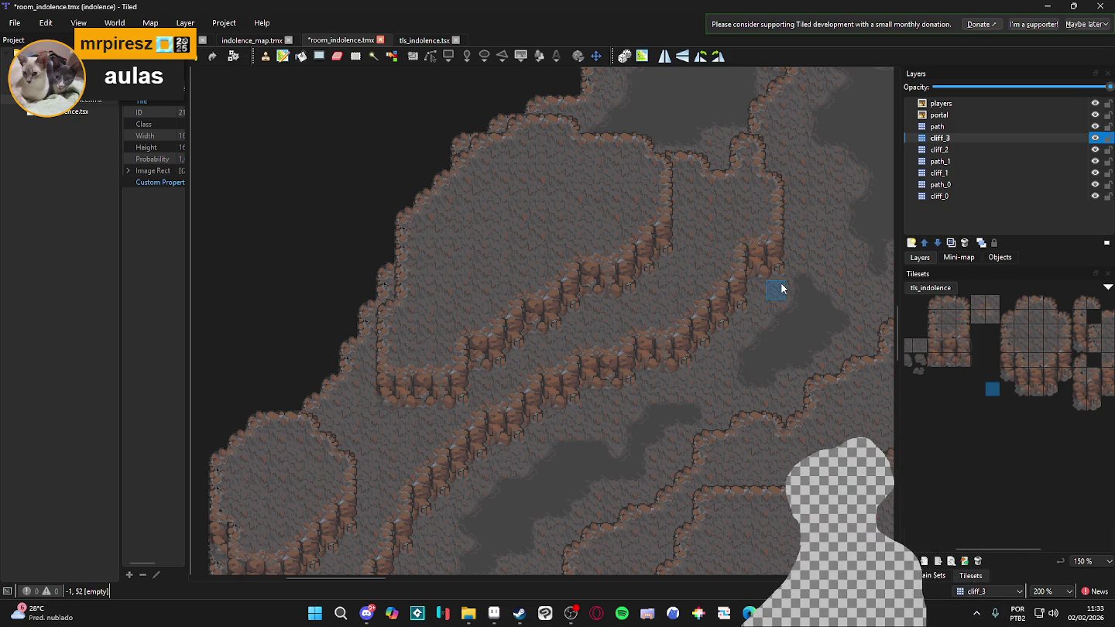
pyautogui.click(1096, 138)
pyautogui.click(1095, 138)
# Show cliff_3, choose big_cliff terrain, save room_indolence.tmx, make cliff_3 current, then switch to Aseprite
pyautogui.click(1094, 138)
pyautogui.click(1095, 138)
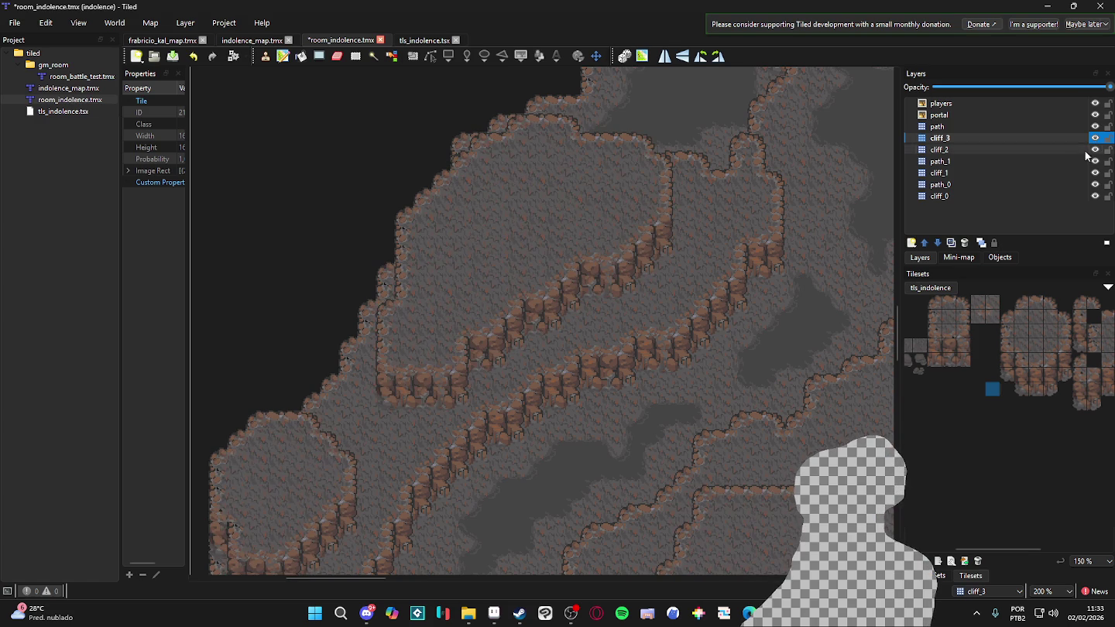
pyautogui.click(933, 575)
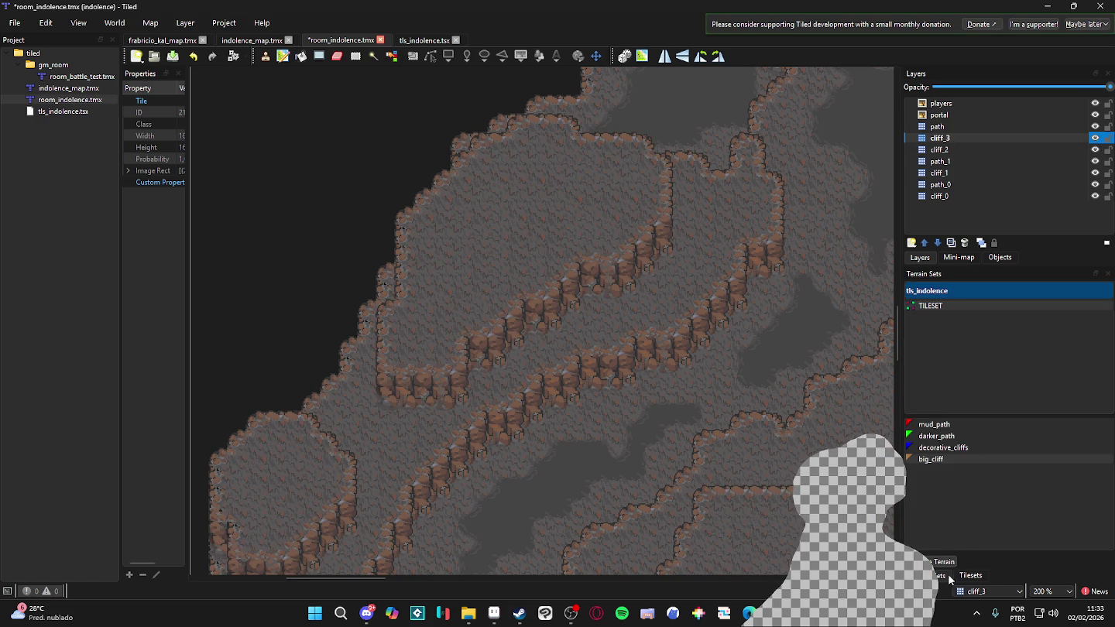
pyautogui.click(929, 459)
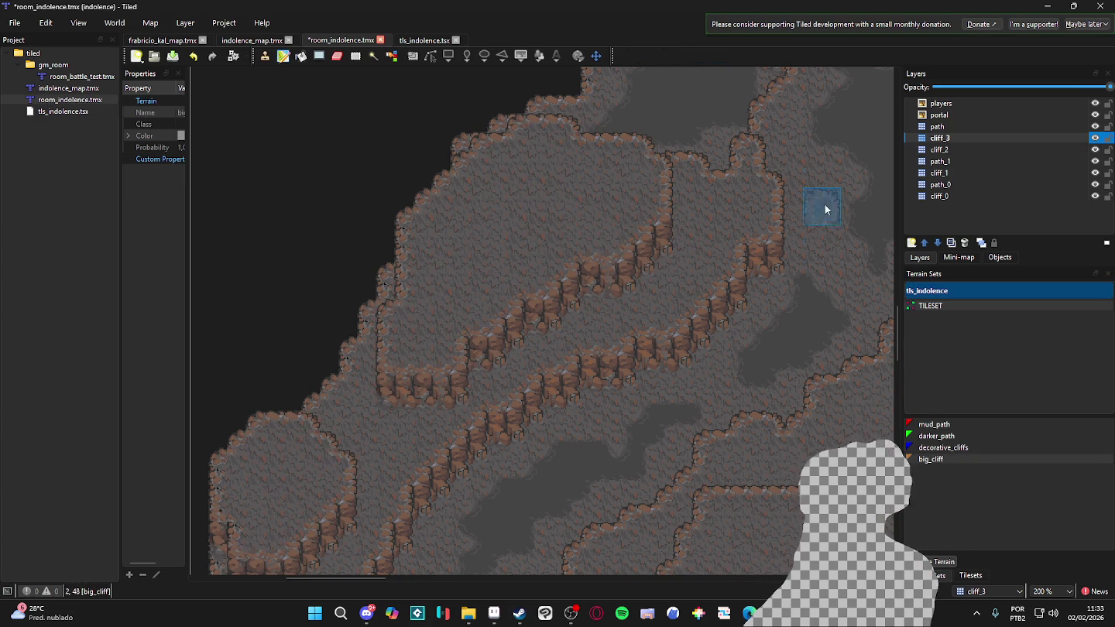
pyautogui.hotkey('ctrl', 's')
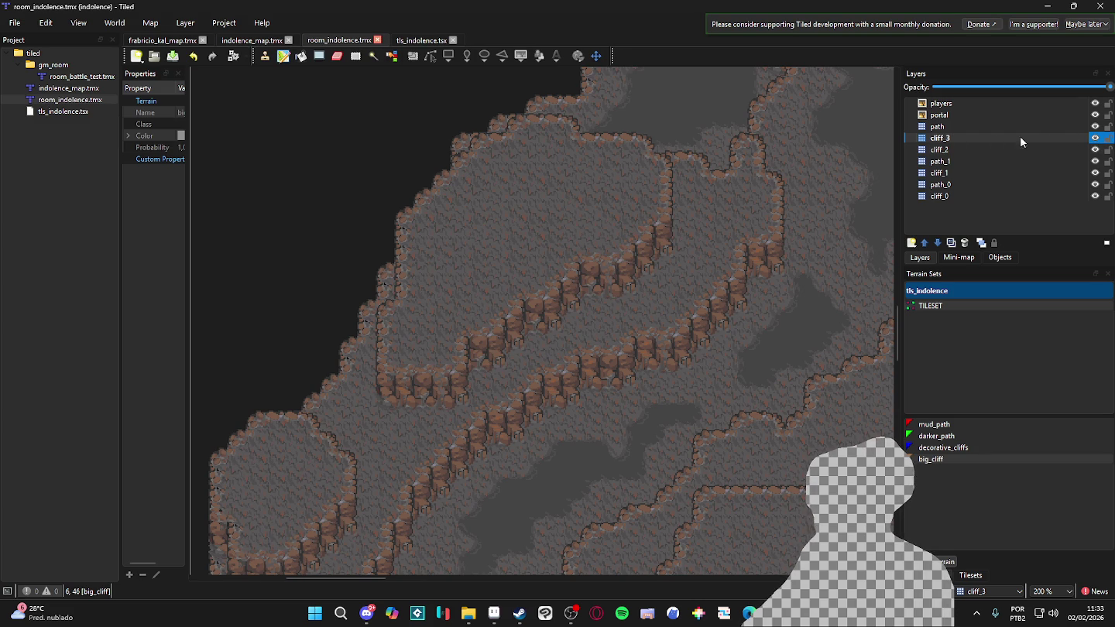
pyautogui.click(985, 135)
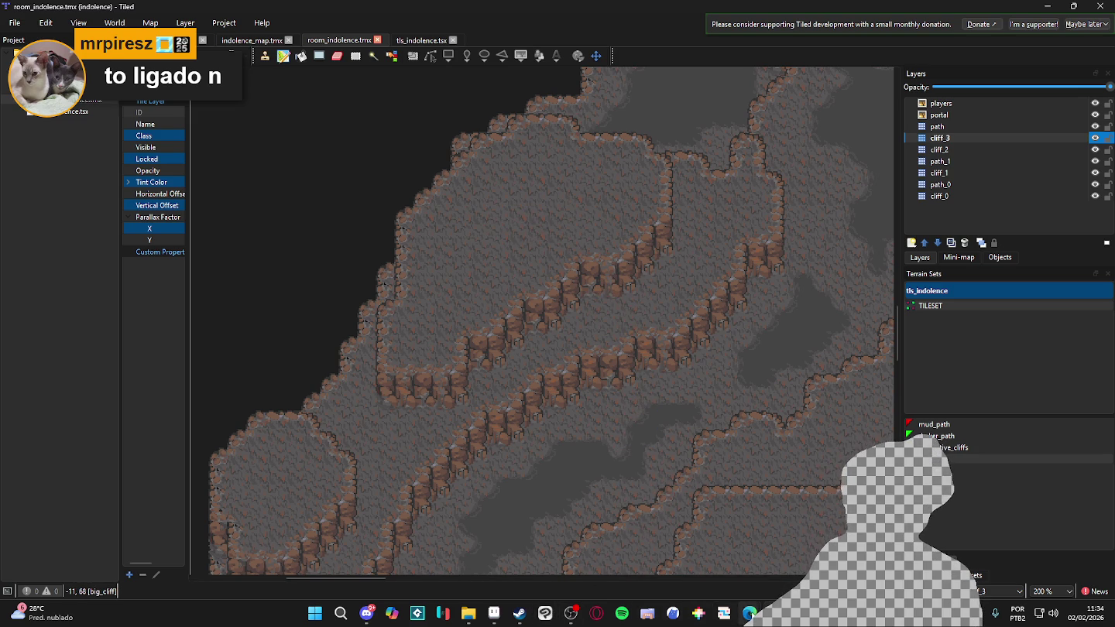
pyautogui.click(493, 612)
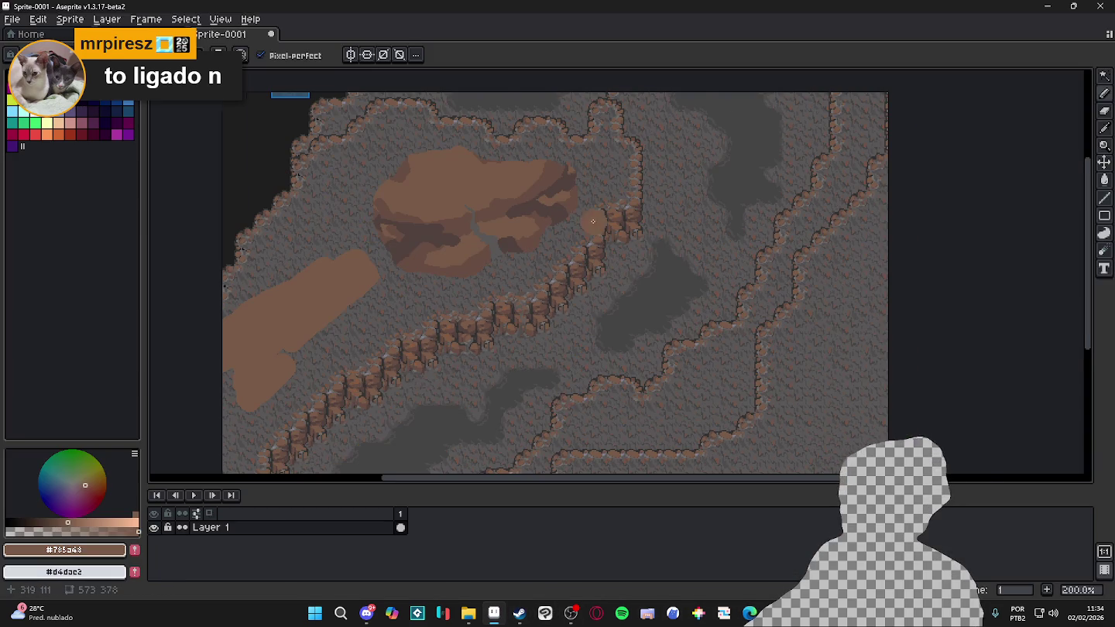
# Pan the mockup and sample the rock's dark brown #674d42 and a lighter brown
pyautogui.moveTo(576, 205); pyautogui.dragTo(679, 226)
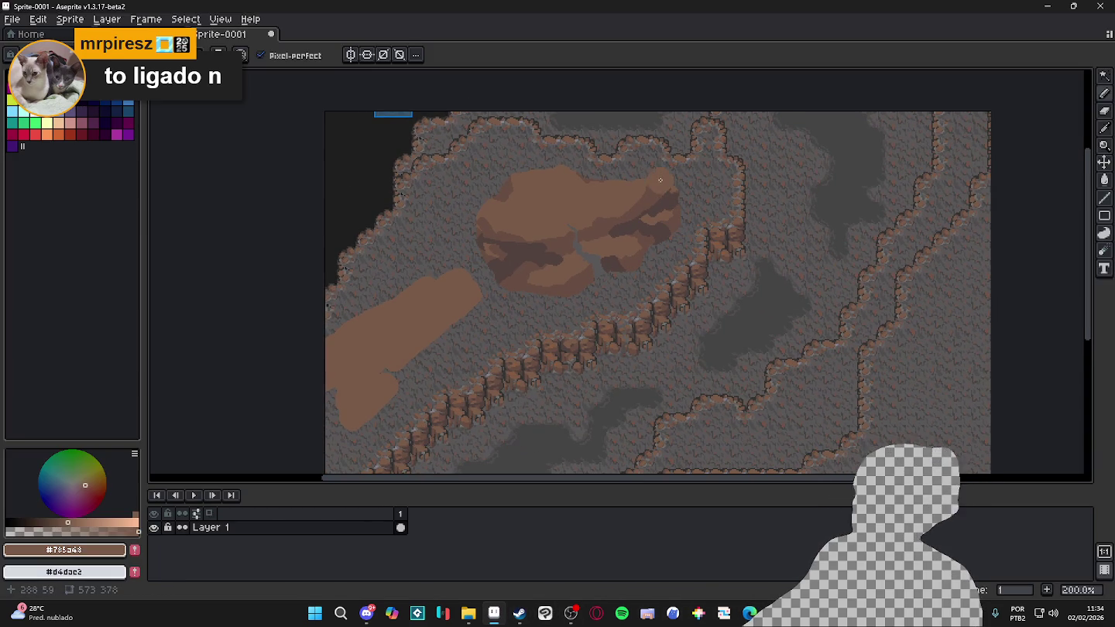
pyautogui.scroll(1, 561, 241)
pyautogui.press('i')
pyautogui.click(565, 238)
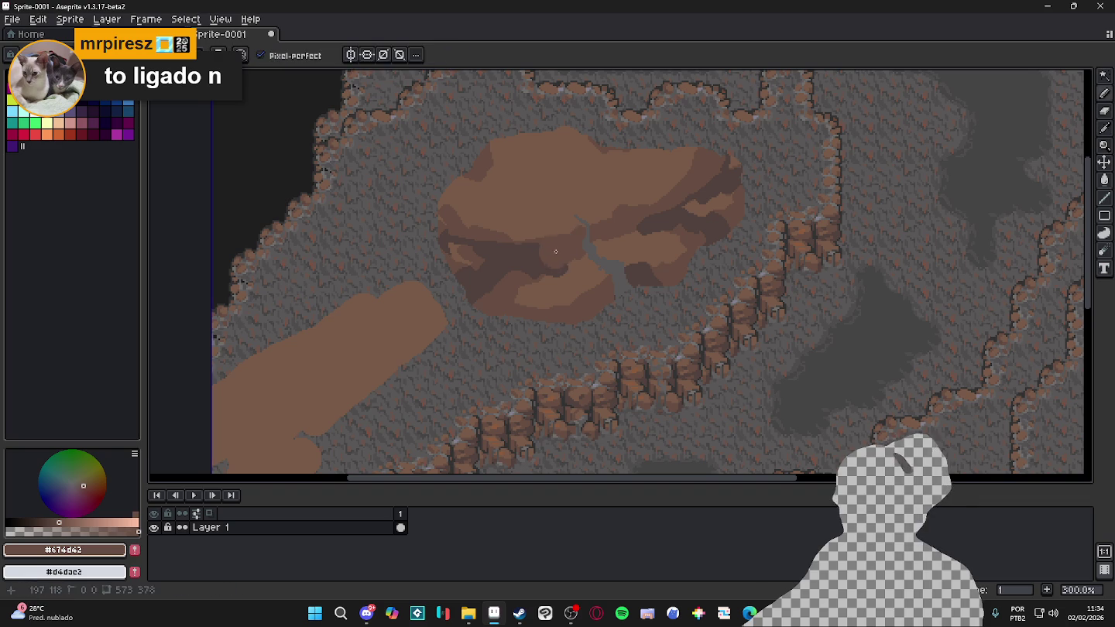
pyautogui.scroll(2, 560, 262)
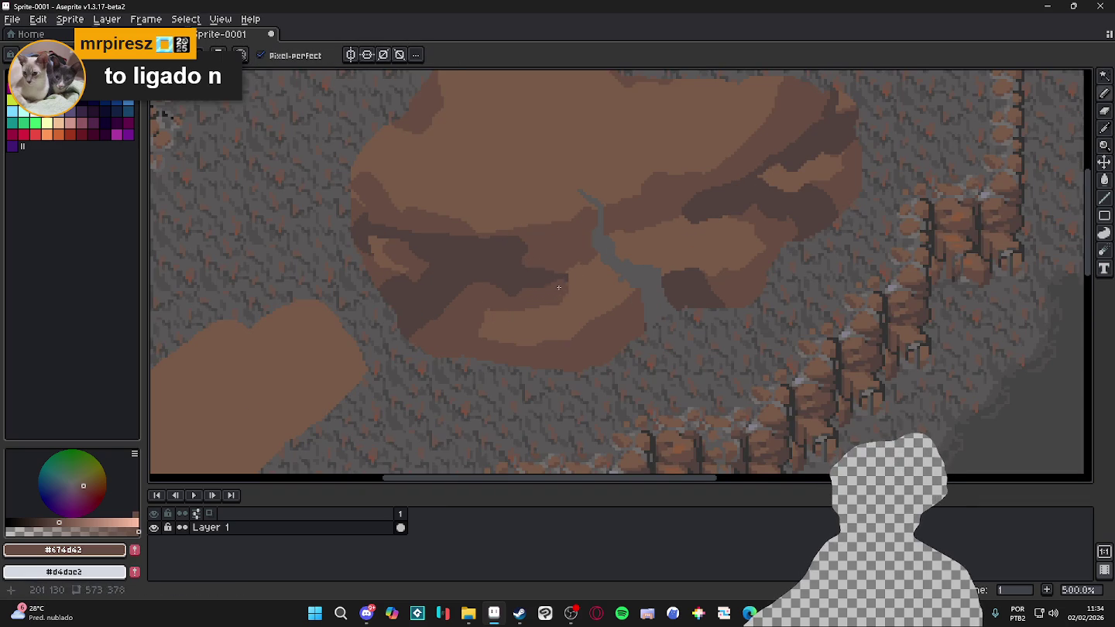
pyautogui.keyDown('alt'); pyautogui.click(588, 285); pyautogui.keyUp('alt')
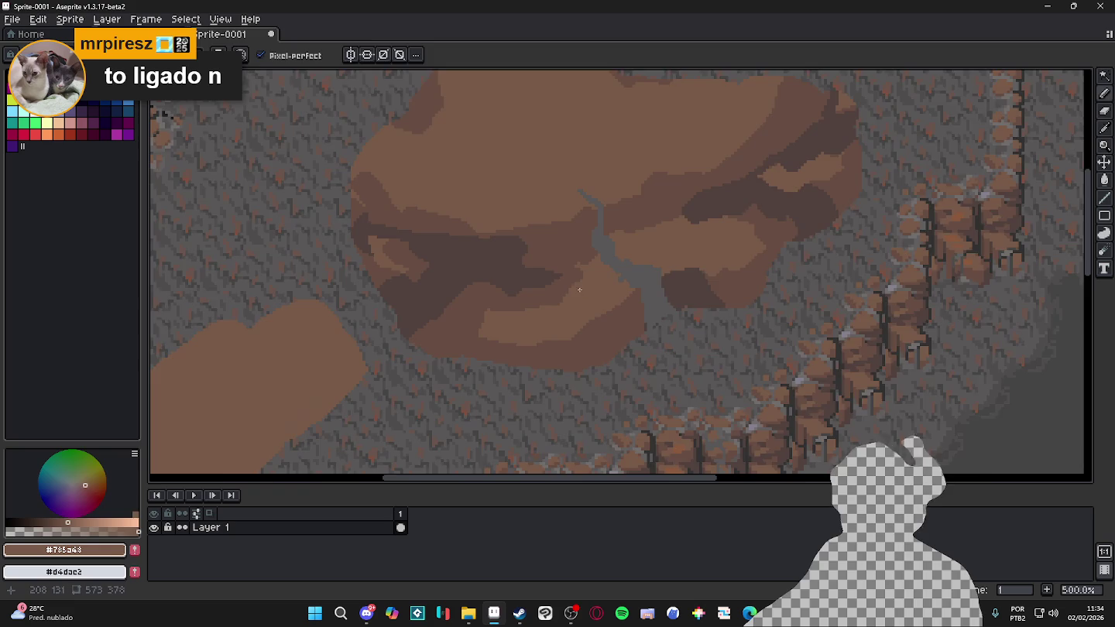
# Glance at the jerry_animations sprite and return to the cave mockup
pyautogui.scroll(2, 583, 283)
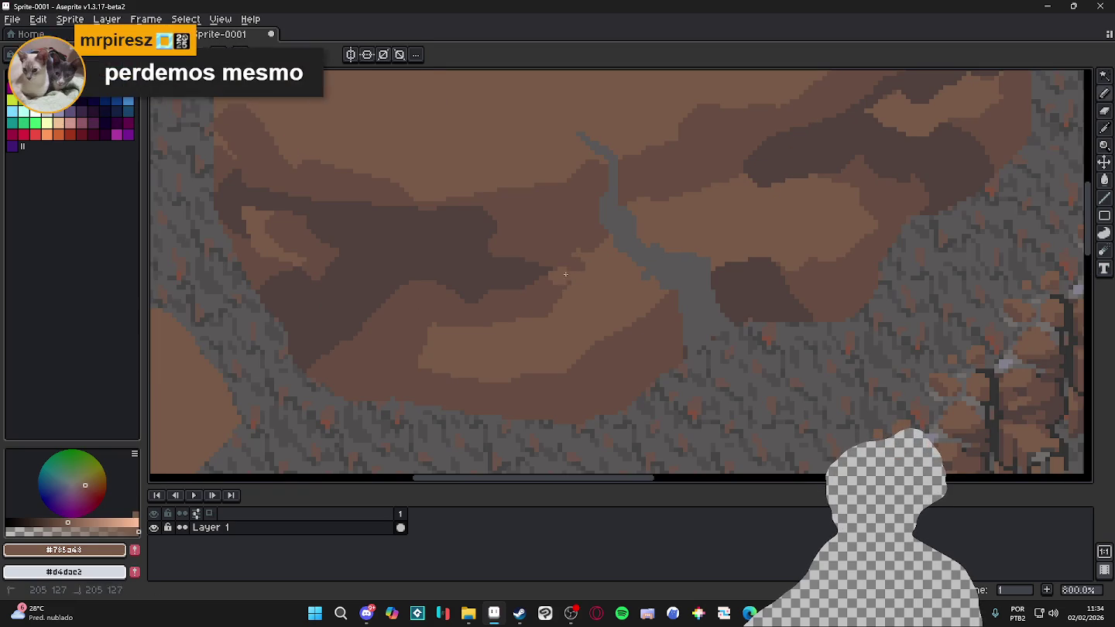
pyautogui.scroll(-5, 497, 294)
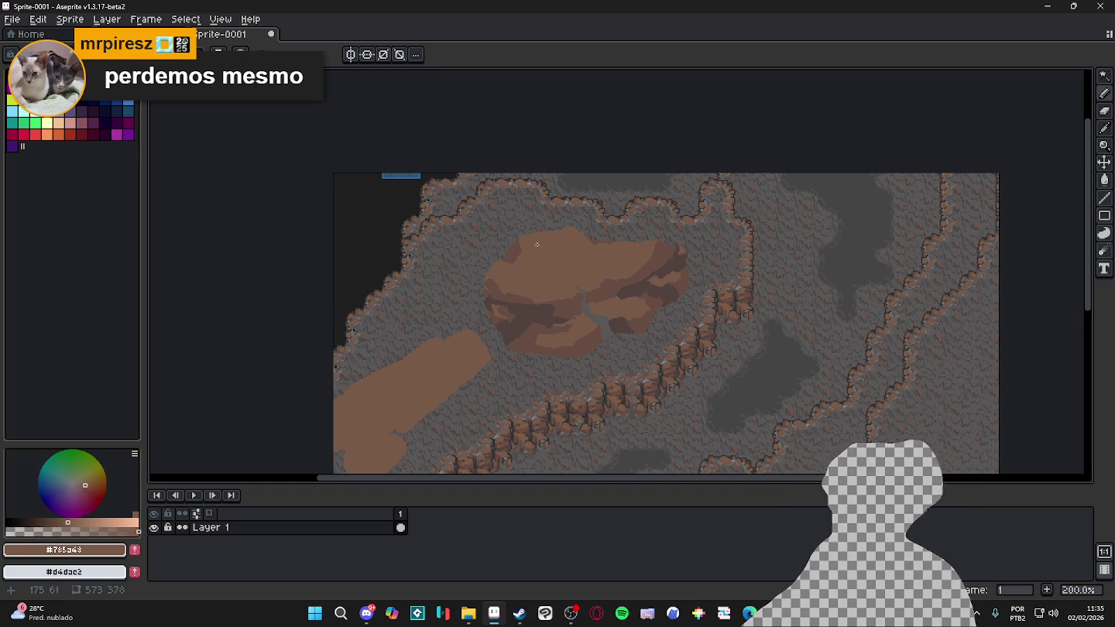
pyautogui.scroll(-1, 534, 271)
pyautogui.scroll(1, 554, 303)
pyautogui.scroll(-1, 542, 304)
pyautogui.scroll(1, 534, 304)
pyautogui.scroll(-1, 504, 302)
pyautogui.scroll(1, 490, 303)
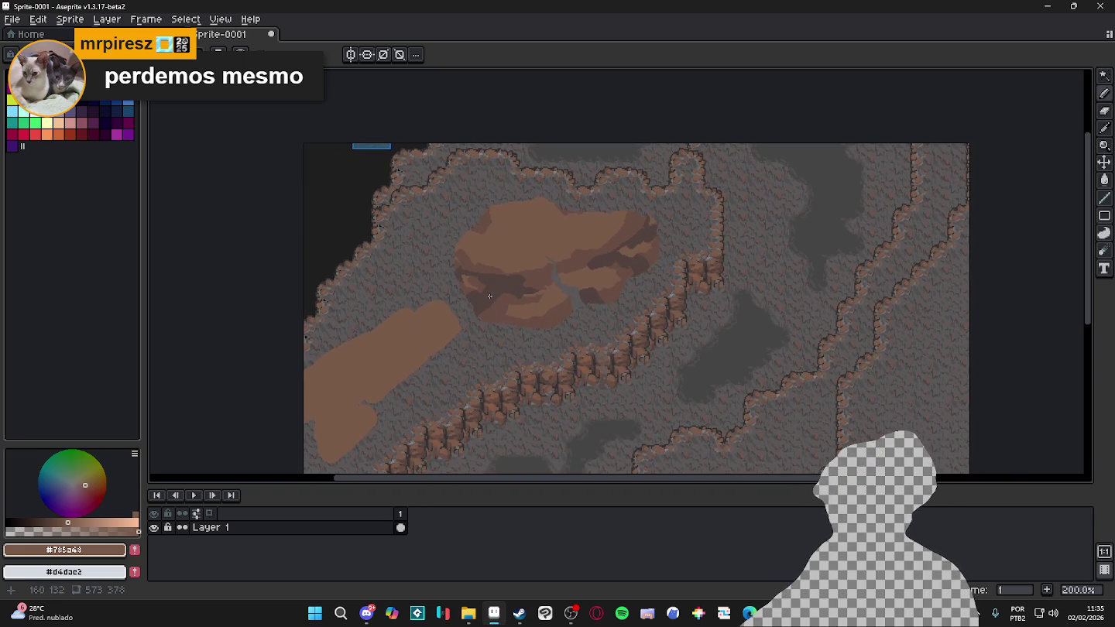
pyautogui.click(132, 34)
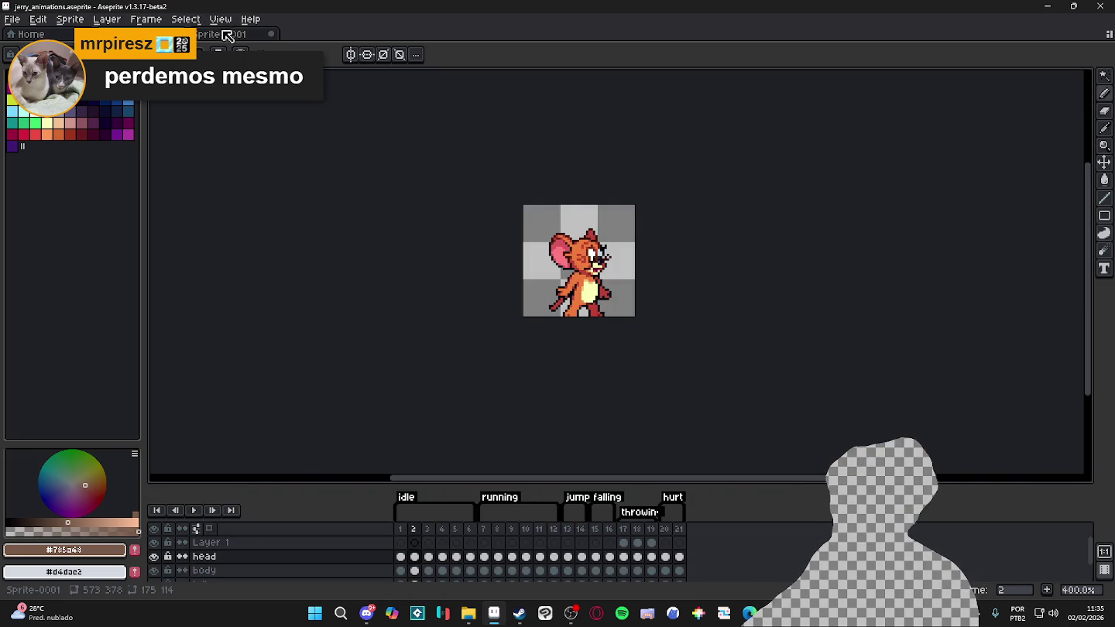
pyautogui.click(224, 35)
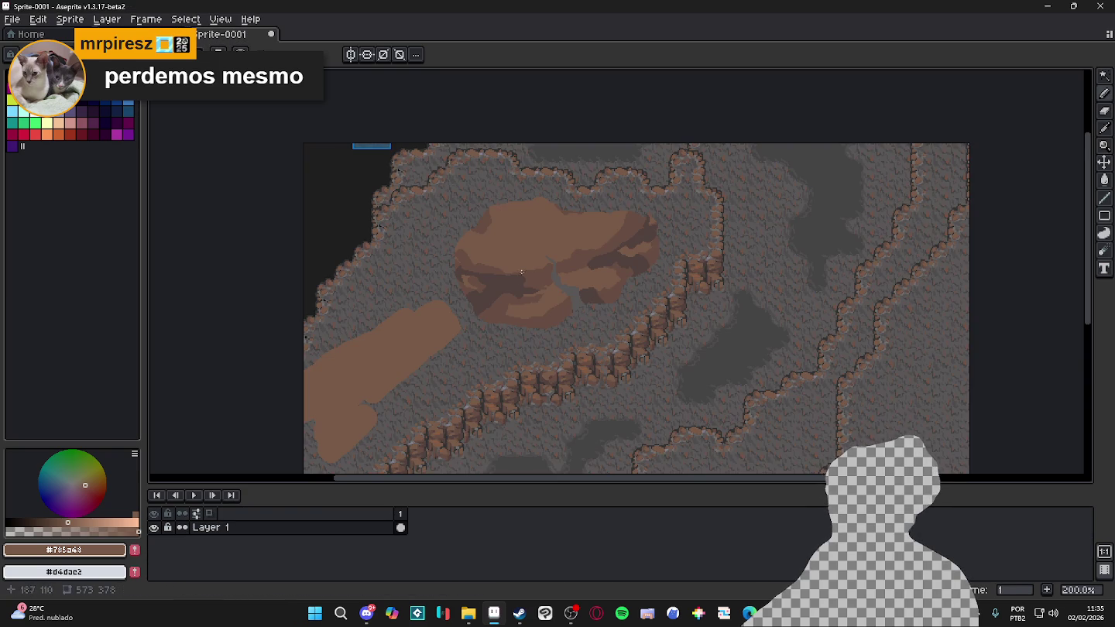
# Paint a lighter brown stroke over the rock's dark shading, then sample #674d42, #785a43 and #52423c
pyautogui.scroll(4, 518, 291)
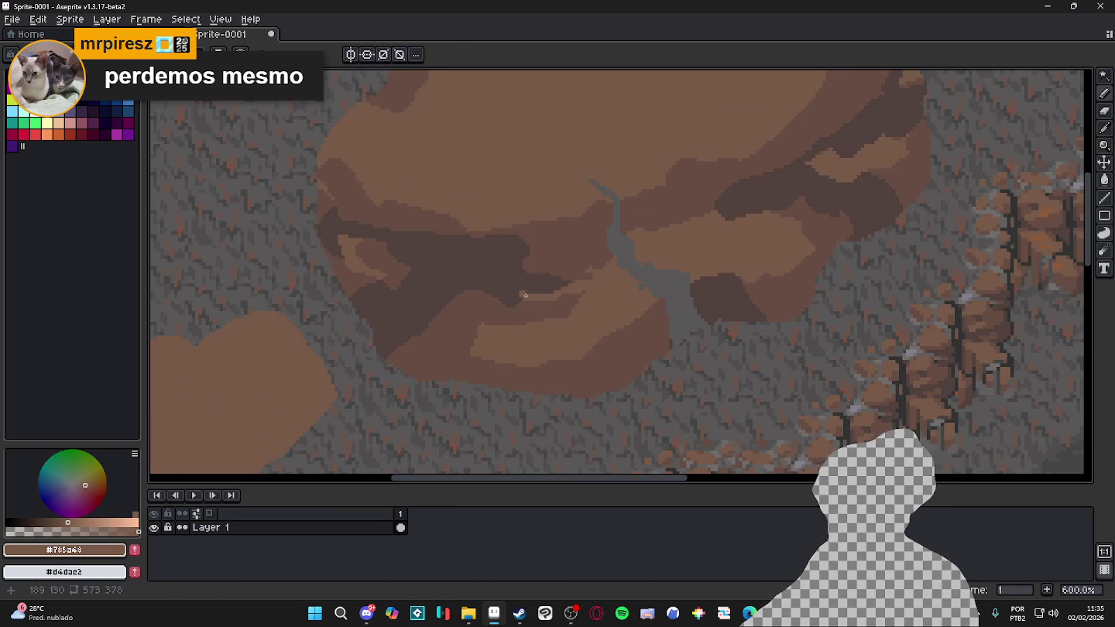
pyautogui.moveTo(528, 302)
pyautogui.mouseDown()
pyautogui.moveTo(500, 309)
pyautogui.moveTo(456, 294)
pyautogui.mouseUp()
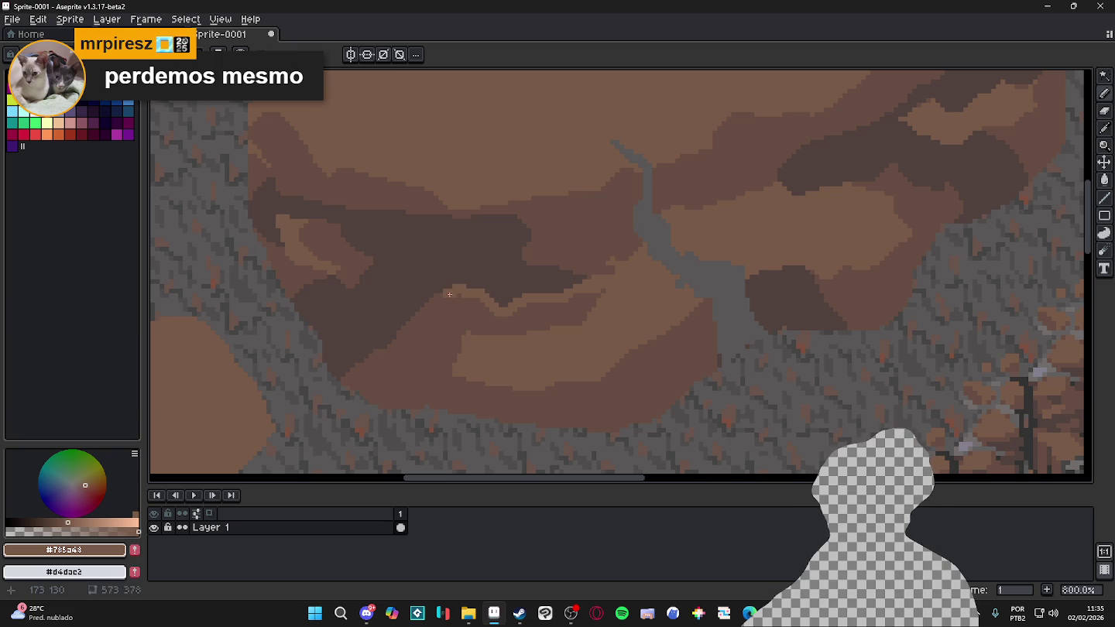
pyautogui.keyDown('alt'); pyautogui.click(445, 302); pyautogui.keyUp('alt')
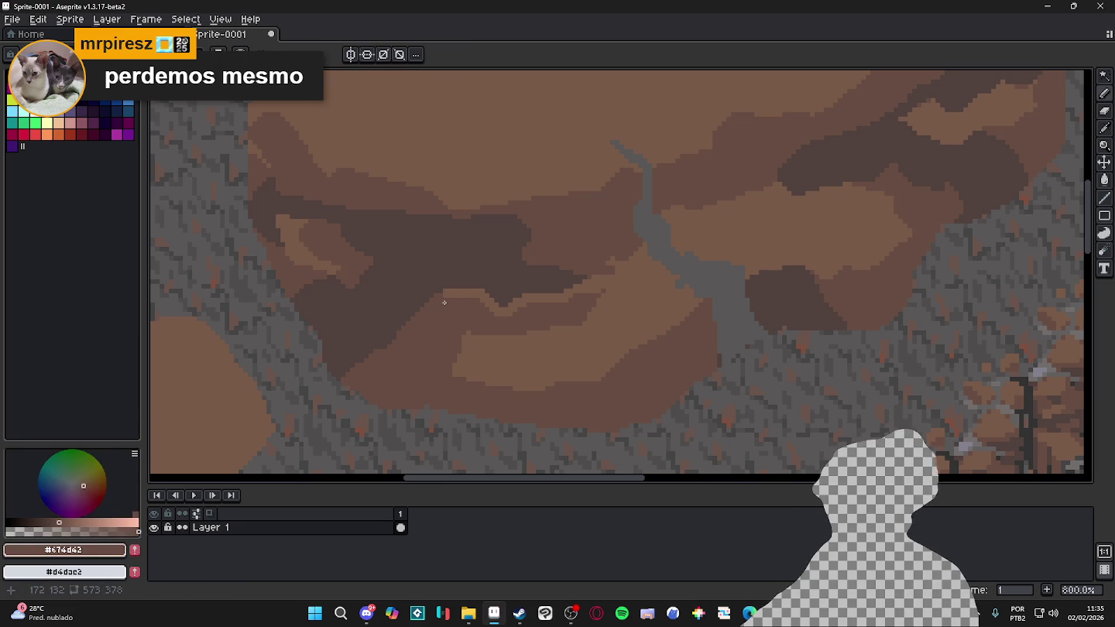
pyautogui.keyDown('alt'); pyautogui.click(445, 302); pyautogui.keyUp('alt')
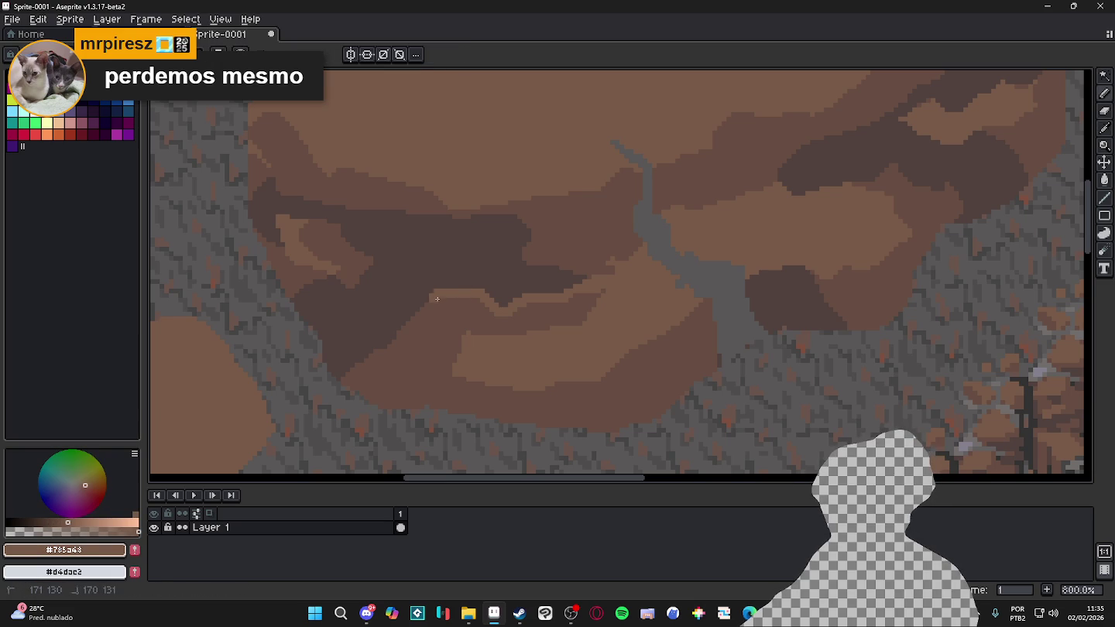
pyautogui.keyDown('alt'); pyautogui.click(437, 289); pyautogui.keyUp('alt')
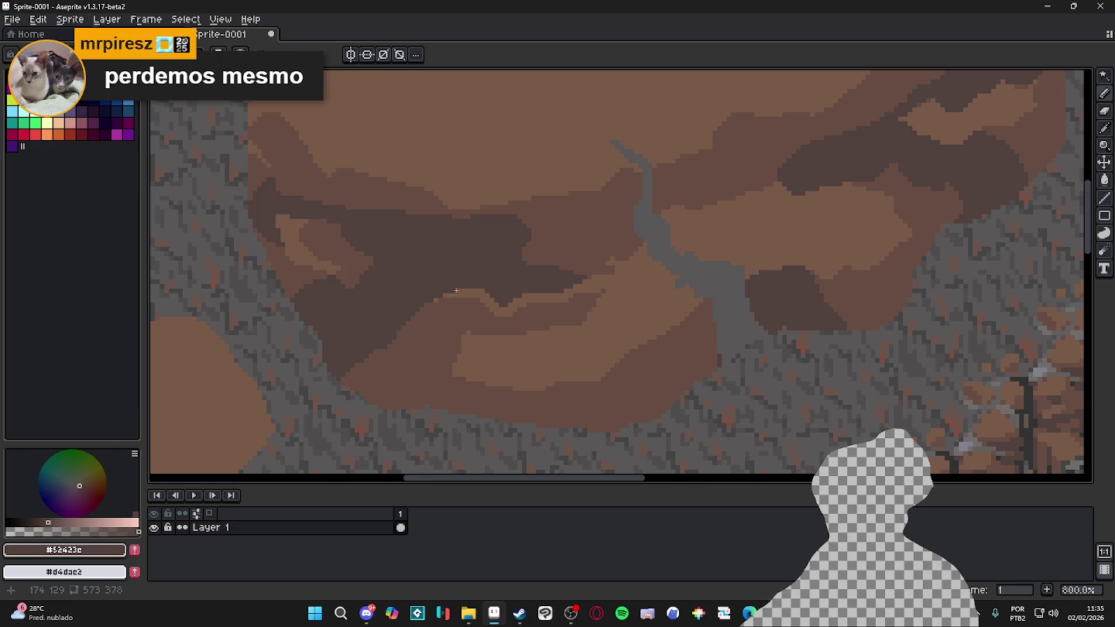
# Zoom out and bring up the tom_and_jerry_remake folder in File Explorer
pyautogui.scroll(-2, 546, 332)
pyautogui.scroll(-4, 545, 331)
pyautogui.scroll(2, 519, 274)
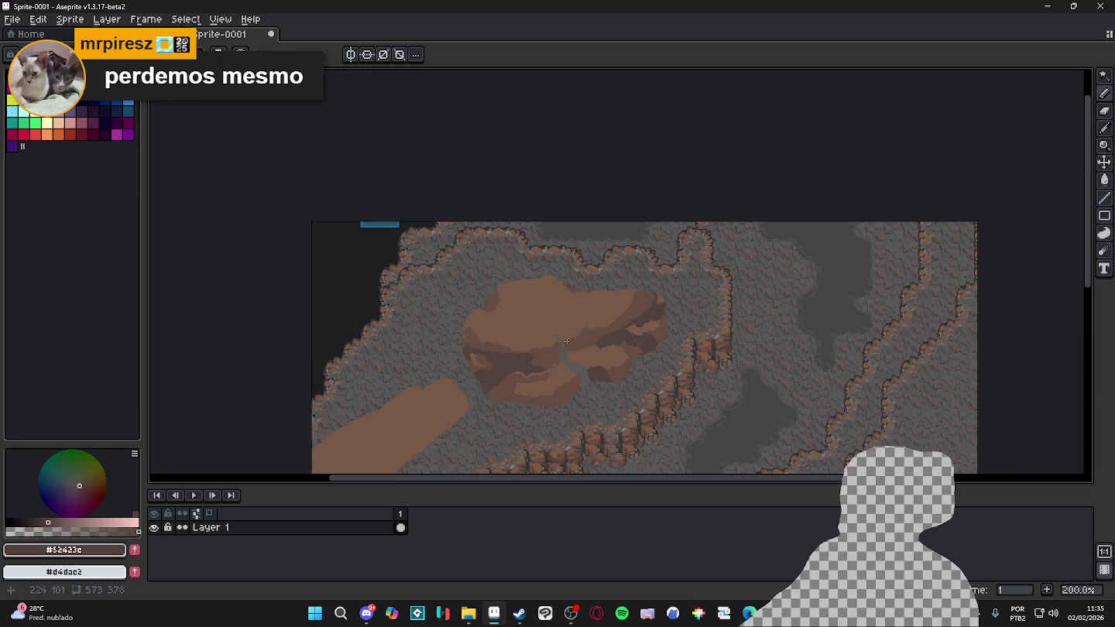
pyautogui.click(468, 613)
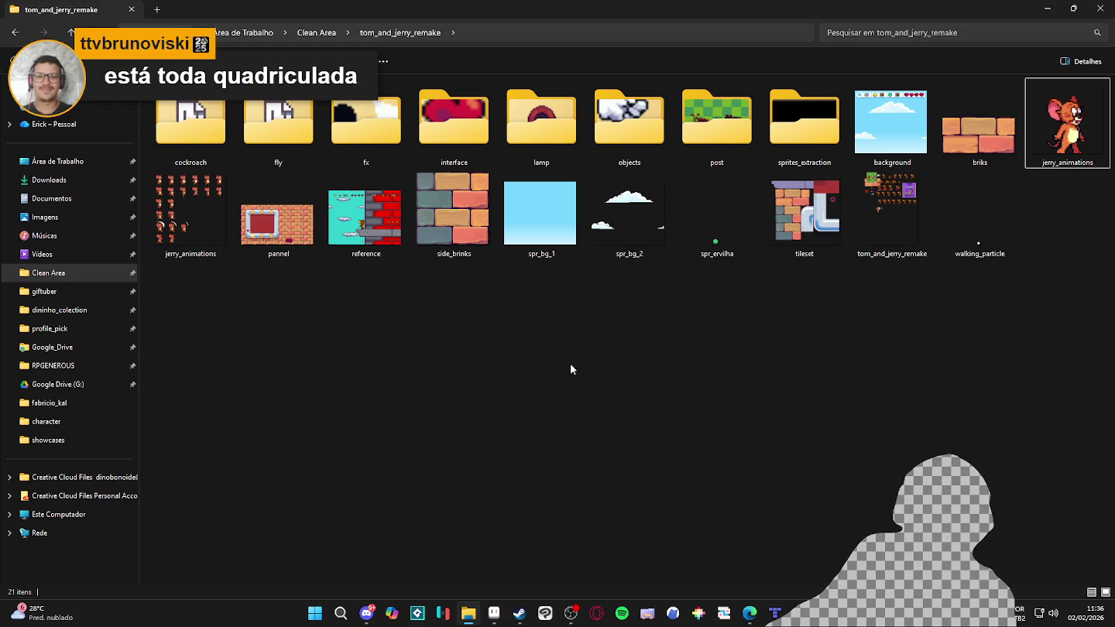
pyautogui.click(573, 618)
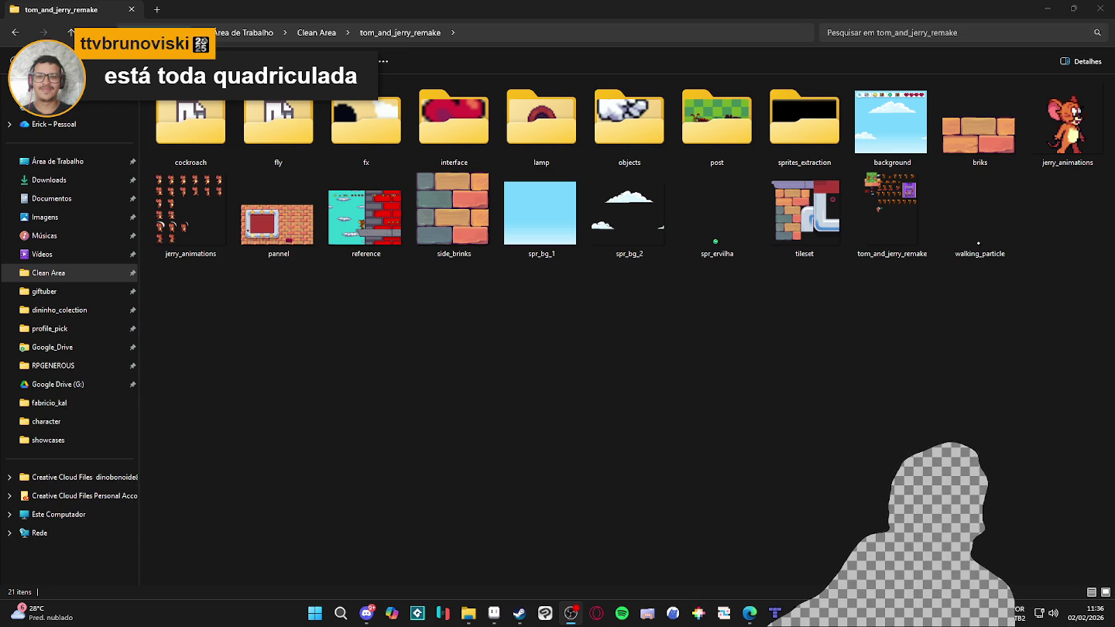
pyautogui.hotkey('alt', 'Tab')
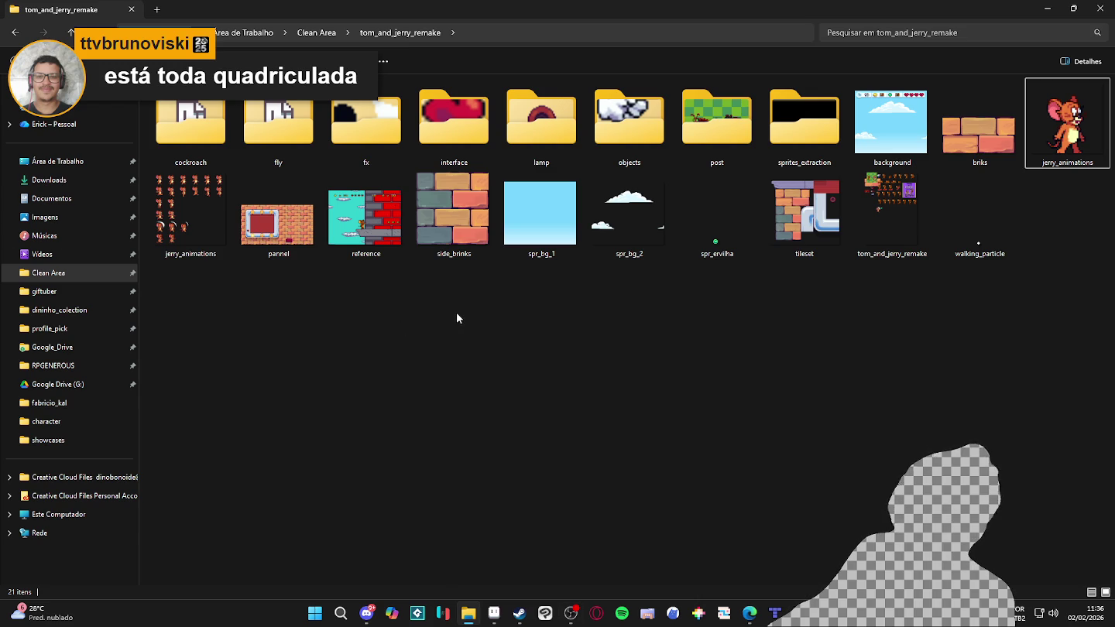
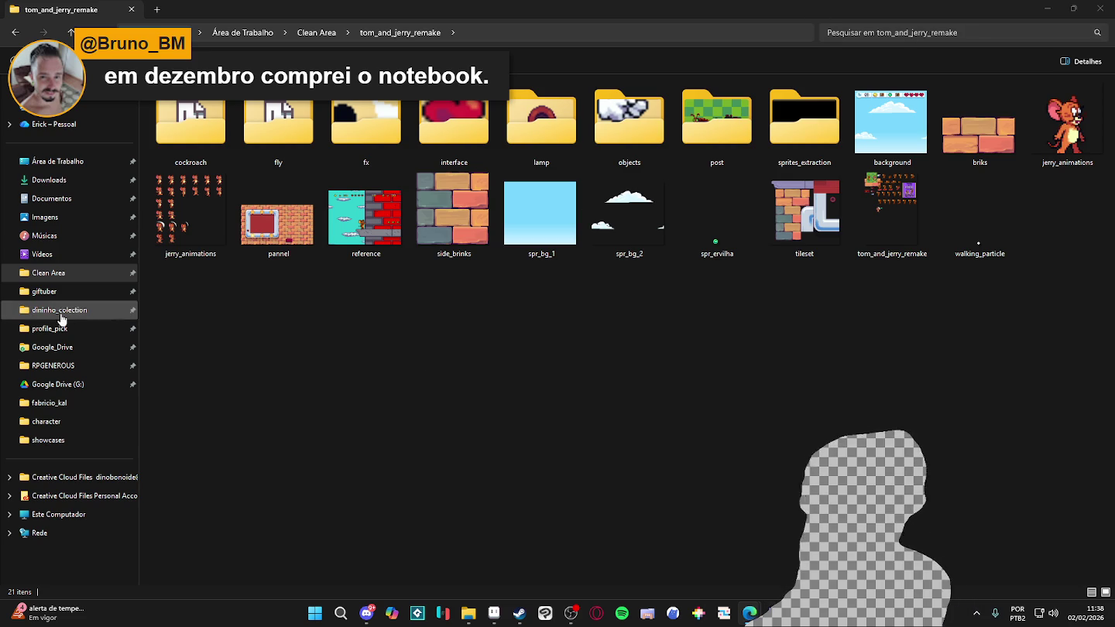
# Browse to RPGENEROUS > tilesets > indolencia and open scenery_indolence.aseprite
pyautogui.click(47, 366)
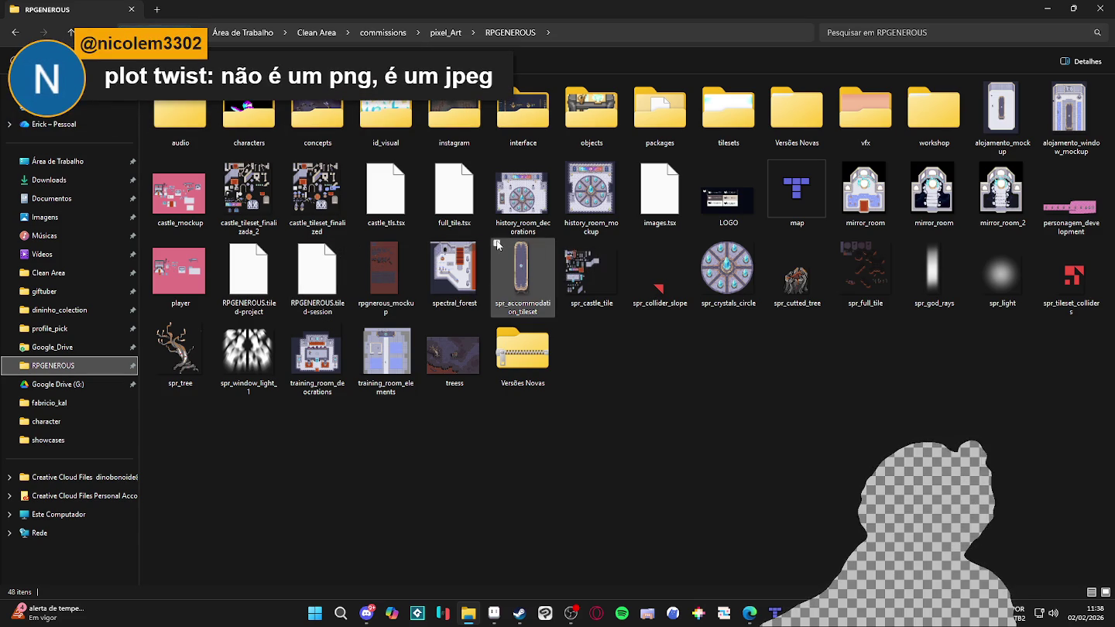
pyautogui.moveTo(513, 304)
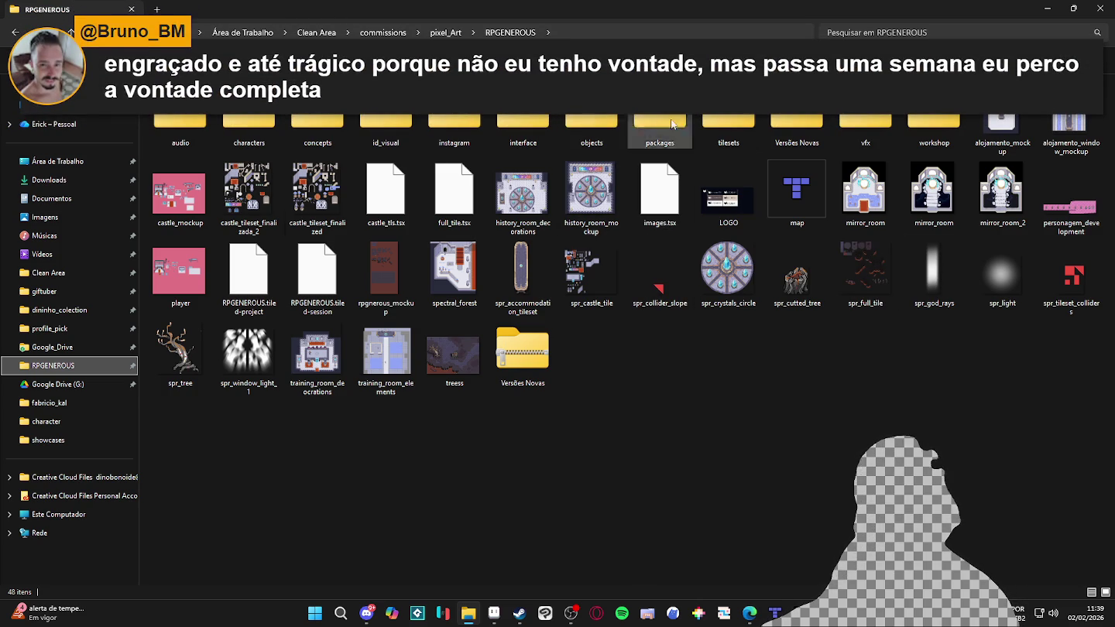
pyautogui.doubleClick(721, 124)
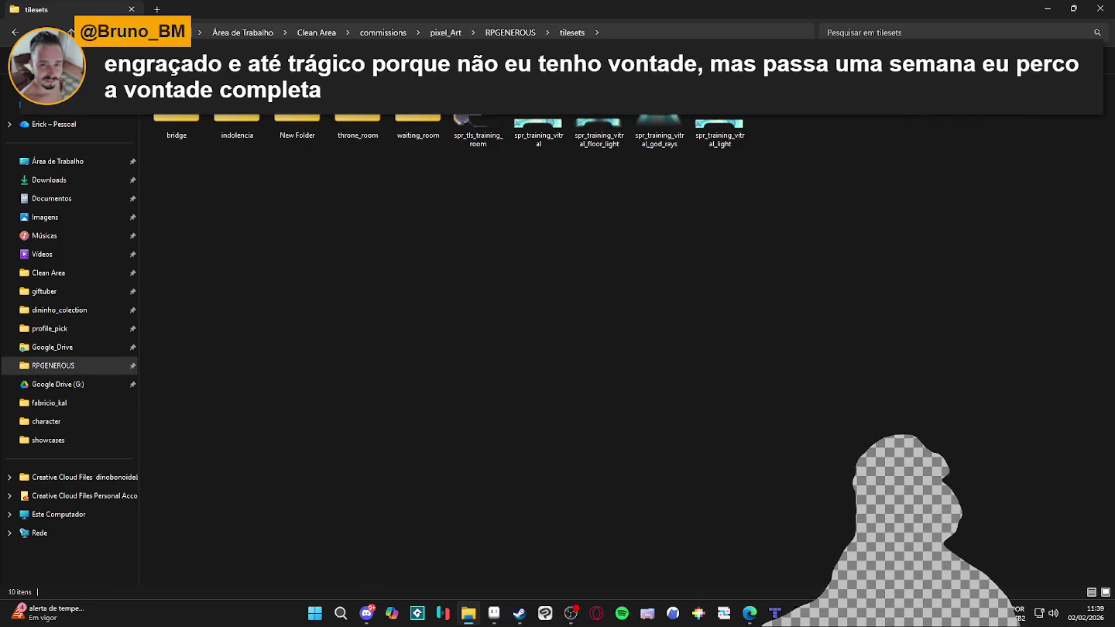
pyautogui.doubleClick(237, 123)
pyautogui.doubleClick(271, 150)
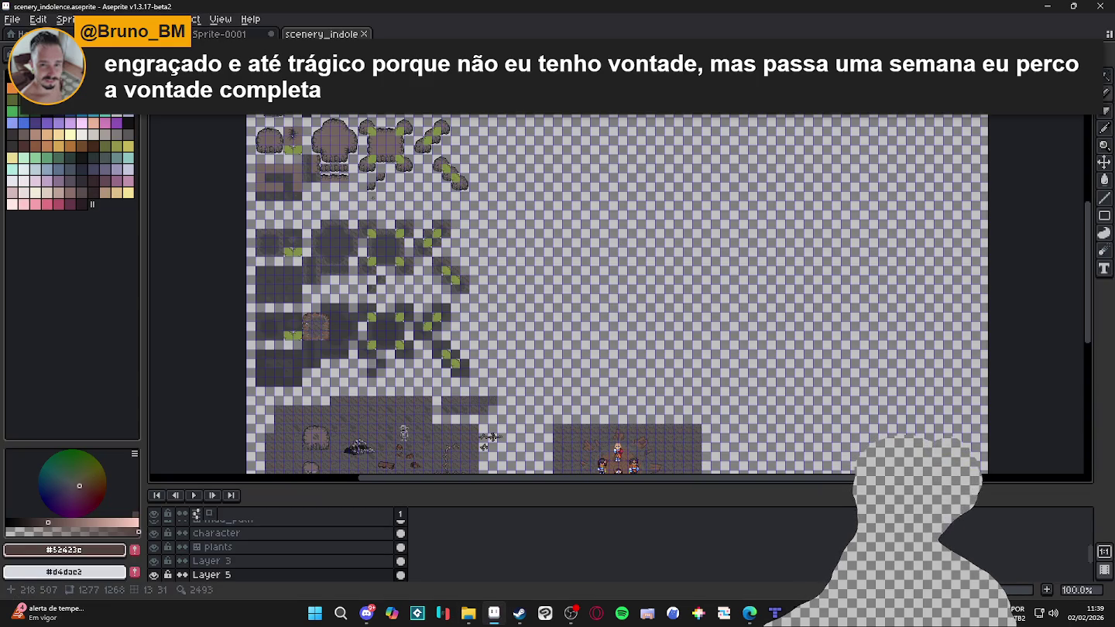
# Zoom over scenery_indolence with the grid shown, select the dark_mud_path layer, then switch to Tiled
pyautogui.scroll(5, 352, 362)
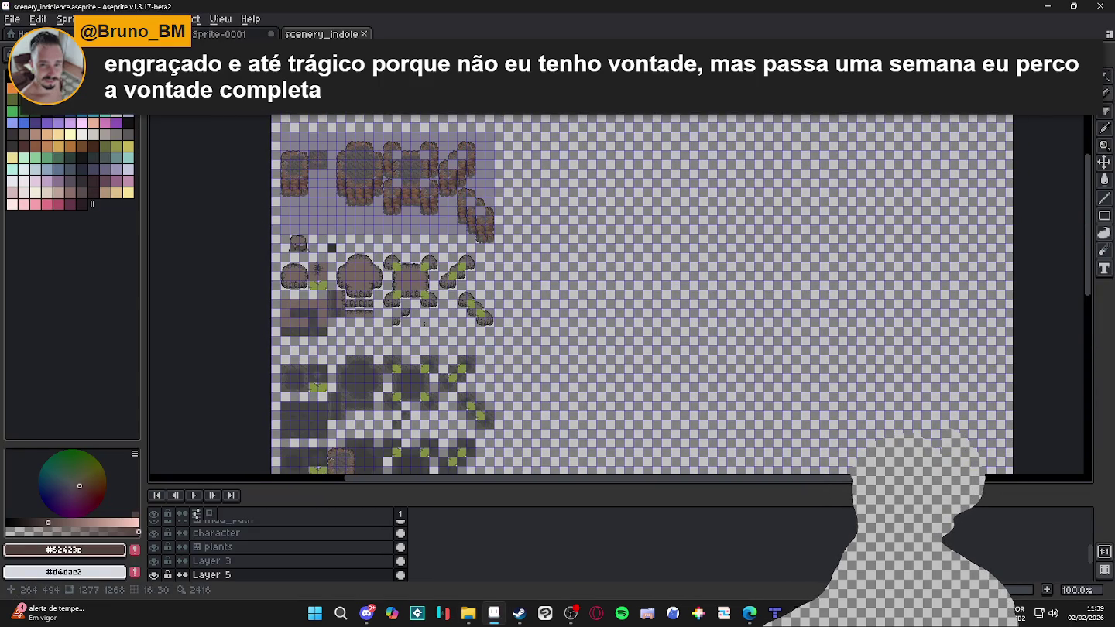
pyautogui.scroll(1, 345, 215)
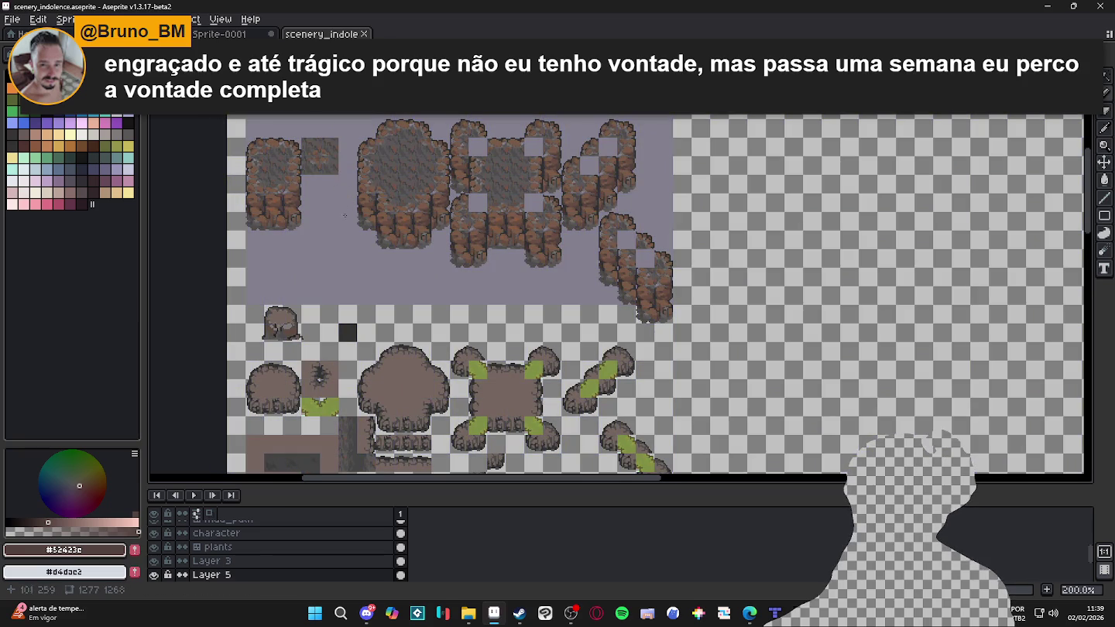
pyautogui.hotkey('ctrl', "'")
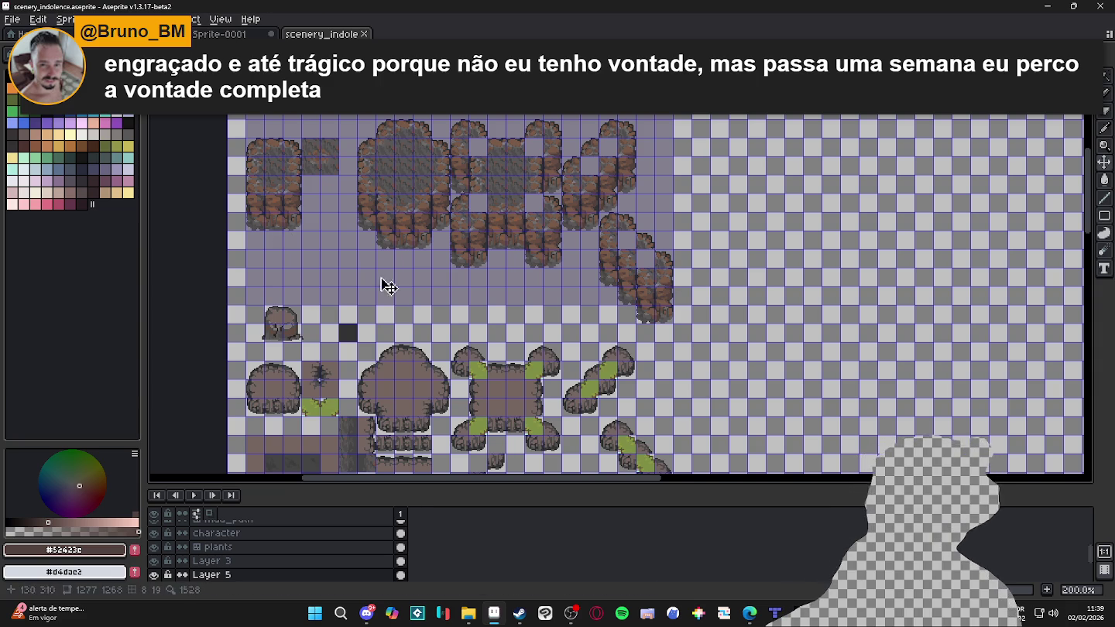
pyautogui.scroll(-2, 380, 275)
pyautogui.scroll(-2, 387, 310)
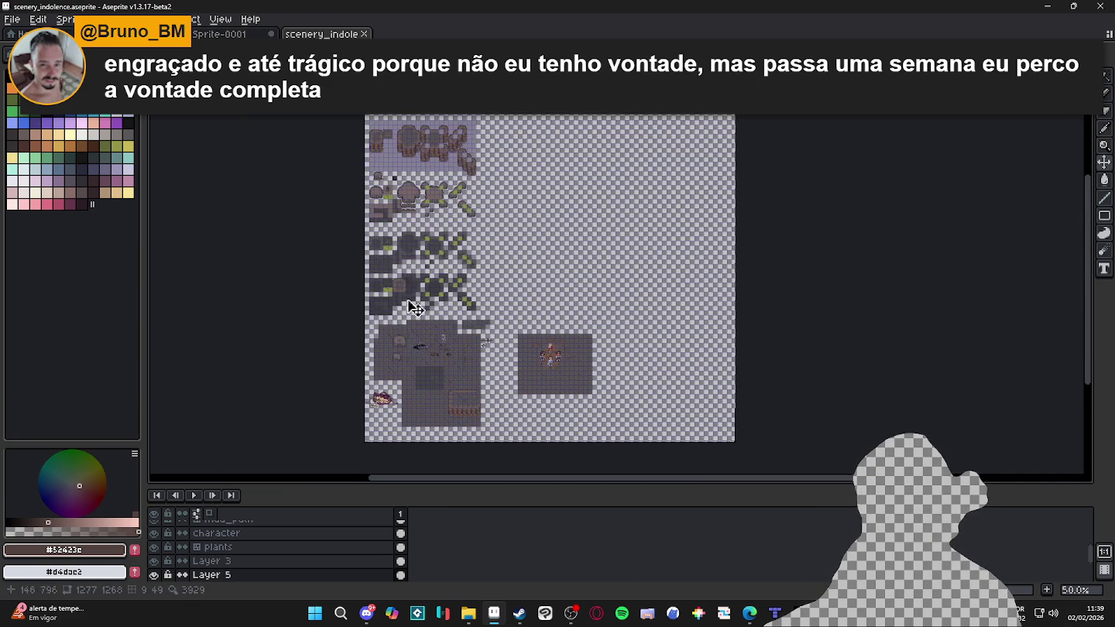
pyautogui.scroll(2, 414, 324)
pyautogui.scroll(1, 359, 216)
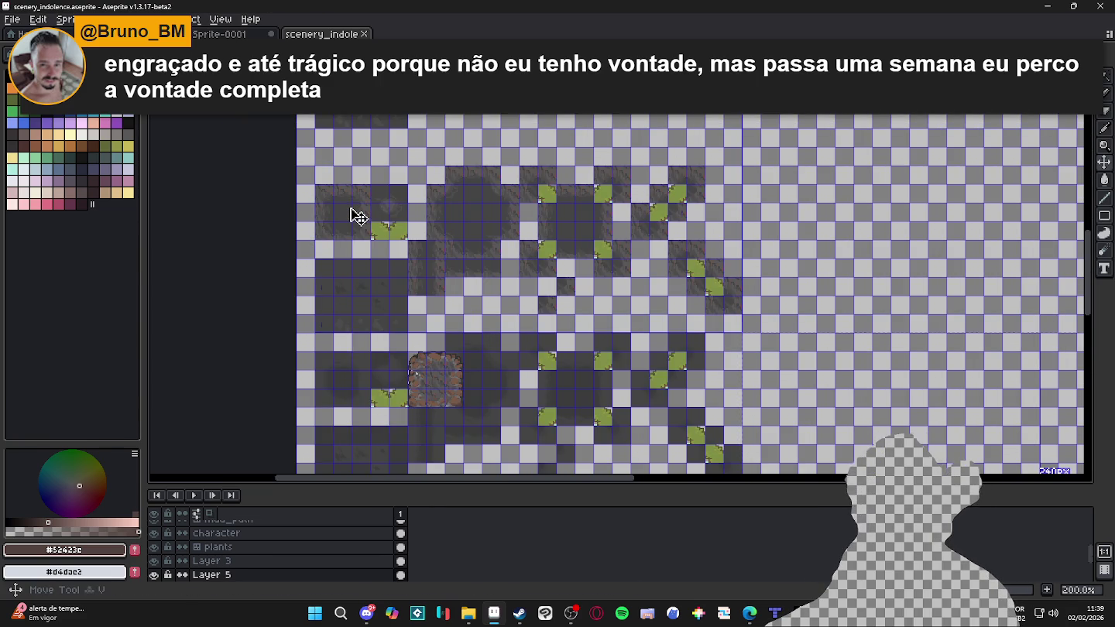
pyautogui.keyDown('ctrl'); pyautogui.click(356, 218); pyautogui.keyUp('ctrl')
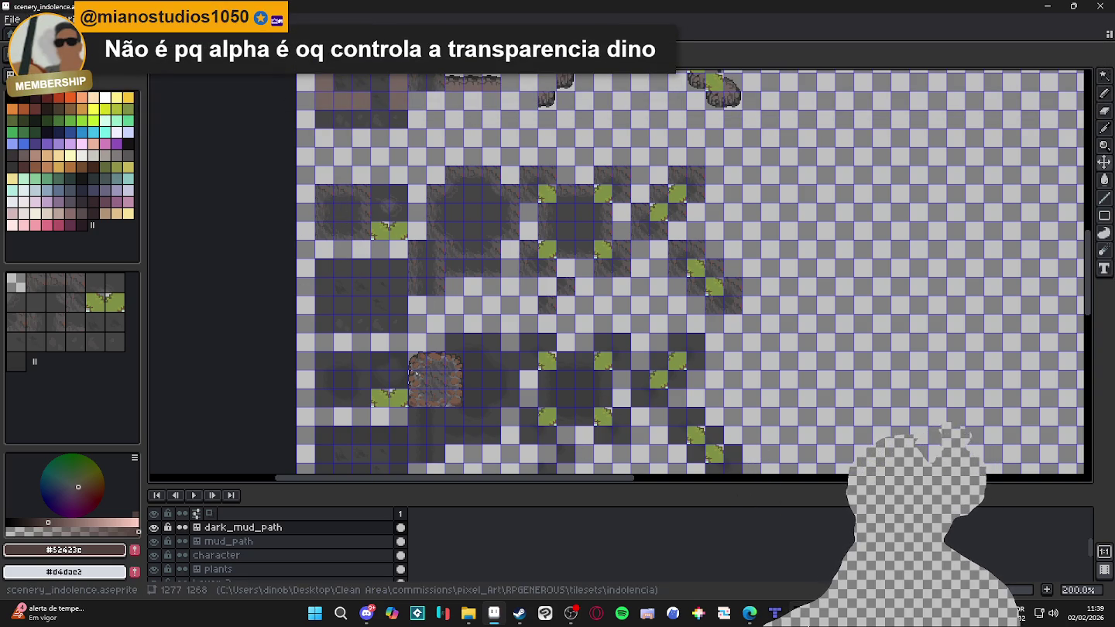
pyautogui.hotkey('alt', 'Tab')
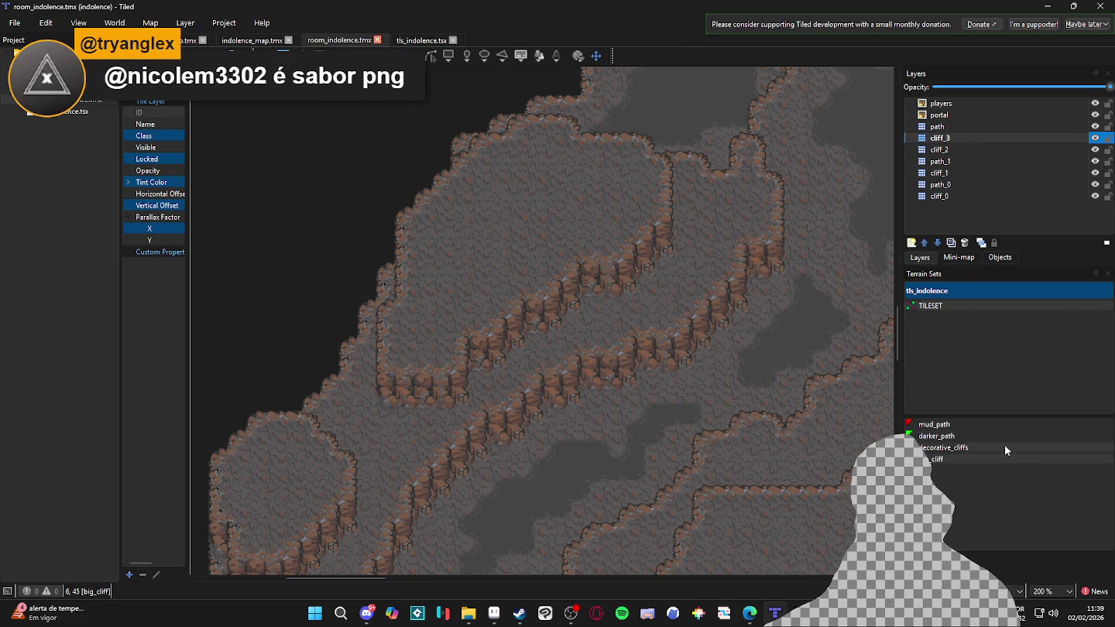
# Check cliff_3's visibility, then add a new tile layer named cliff_3_path above it
pyautogui.click(1094, 139)
pyautogui.click(1094, 139)
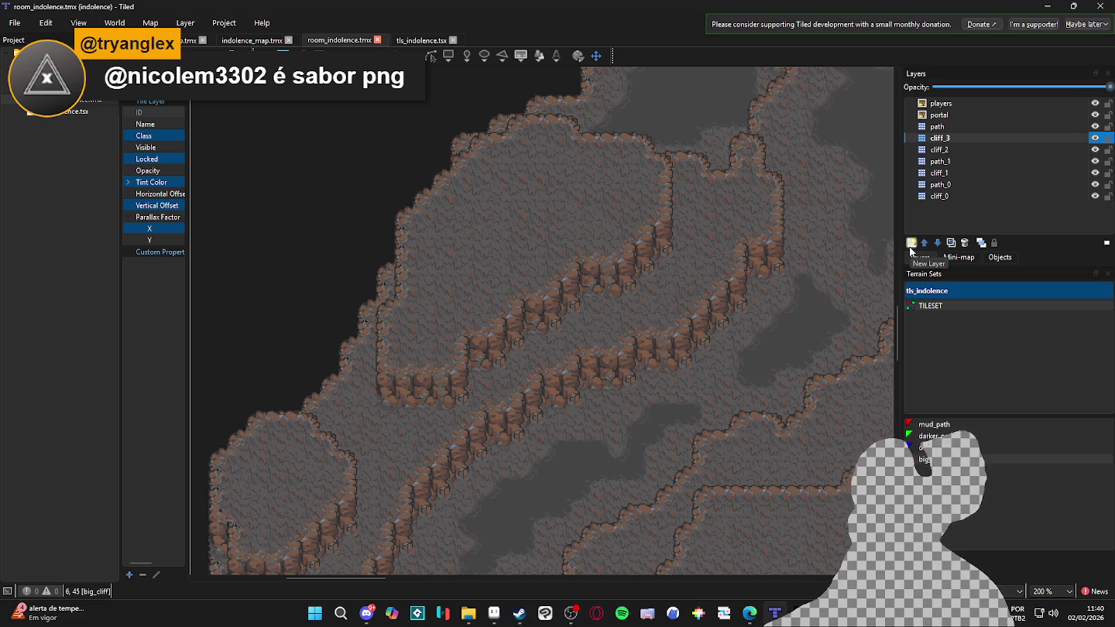
pyautogui.click(911, 247)
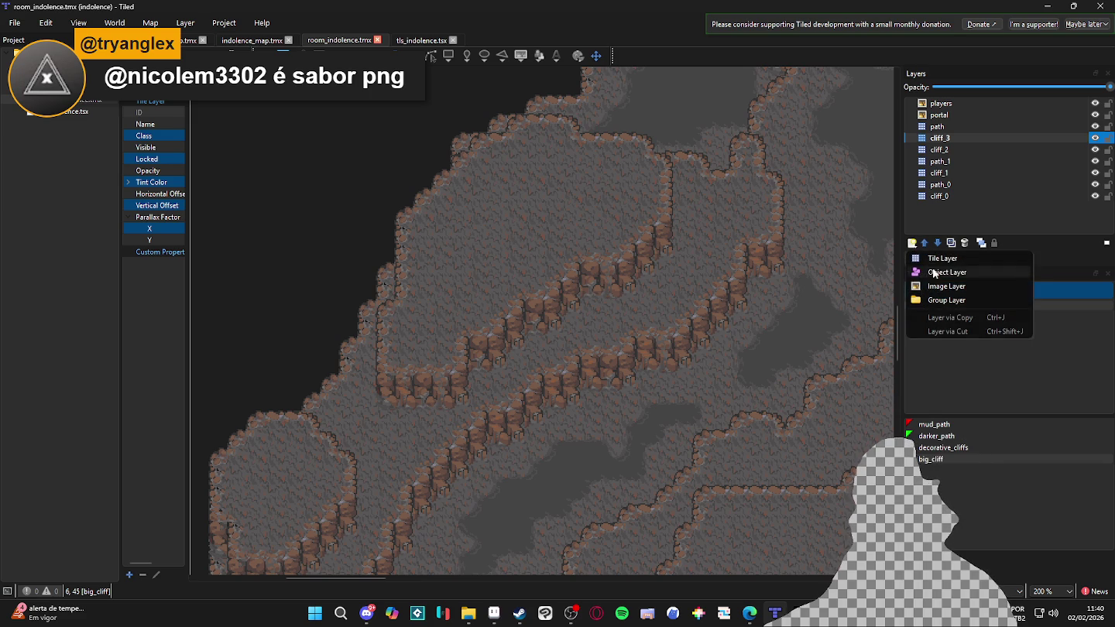
pyautogui.click(945, 260)
pyautogui.write('cliff_3')
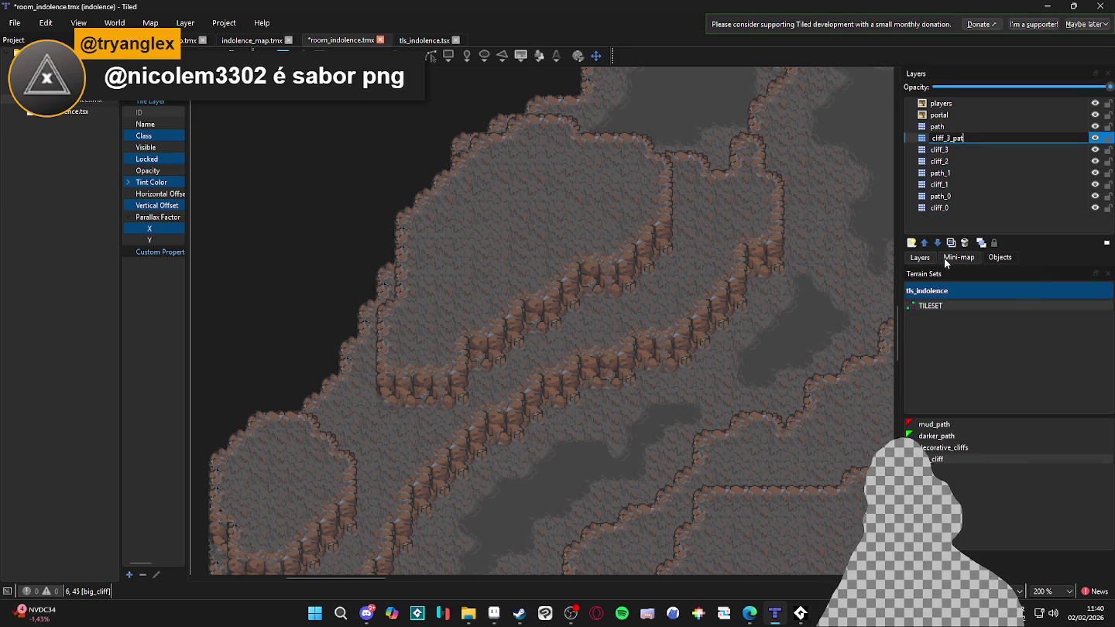
pyautogui.write('_path')
pyautogui.press('Return')
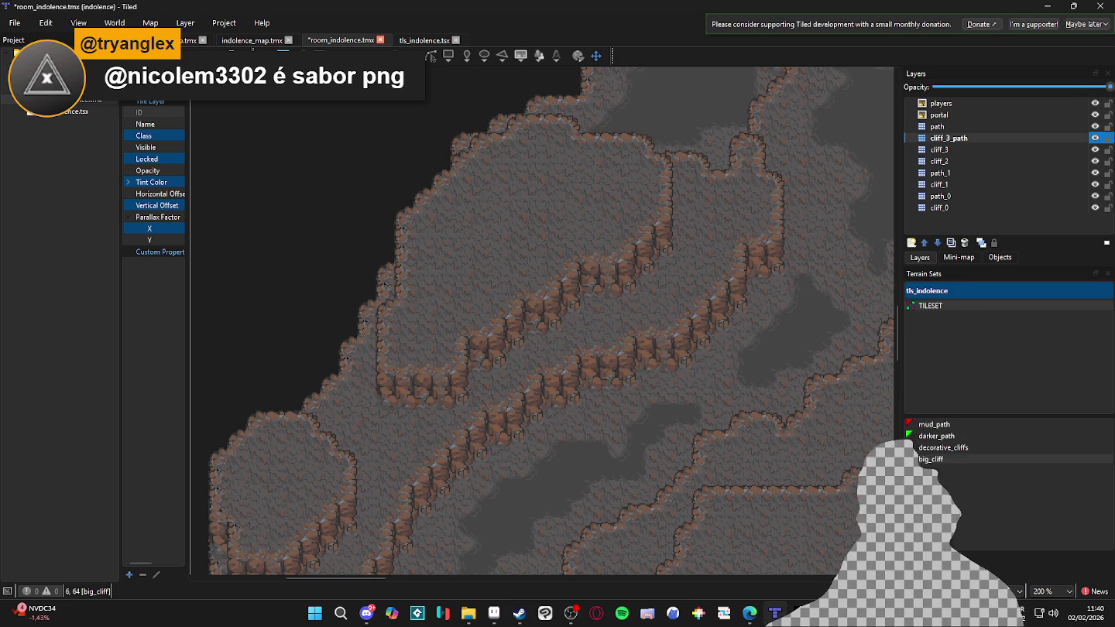
# Browse the tls_indolence tiles and terrains, then select the mud_path terrain
pyautogui.click(929, 575)
pyautogui.click(973, 575)
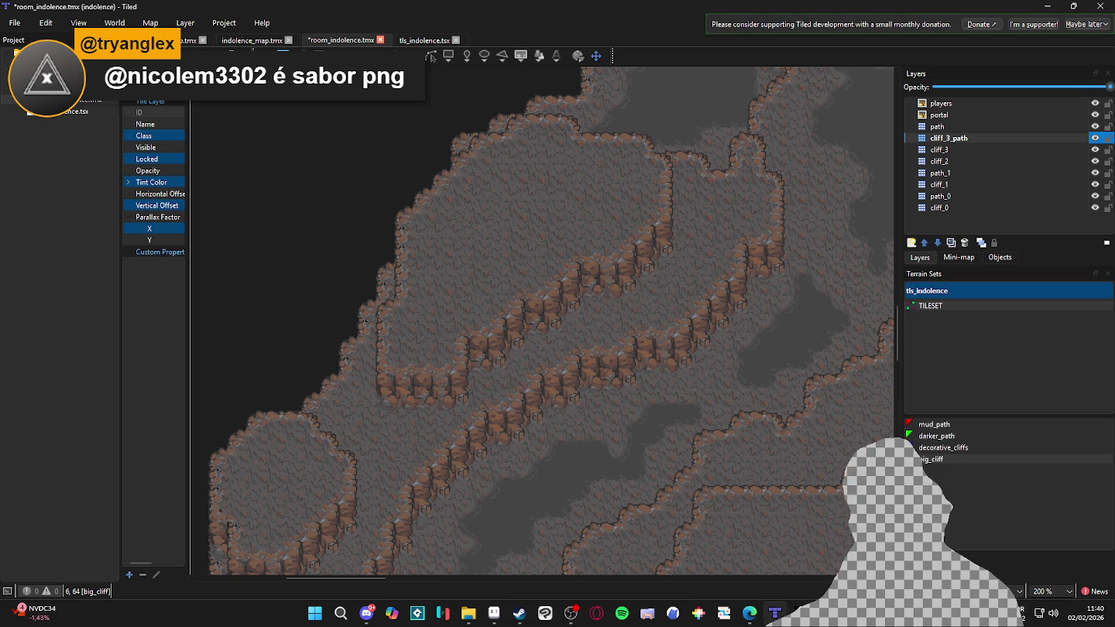
pyautogui.click(935, 463)
pyautogui.click(940, 448)
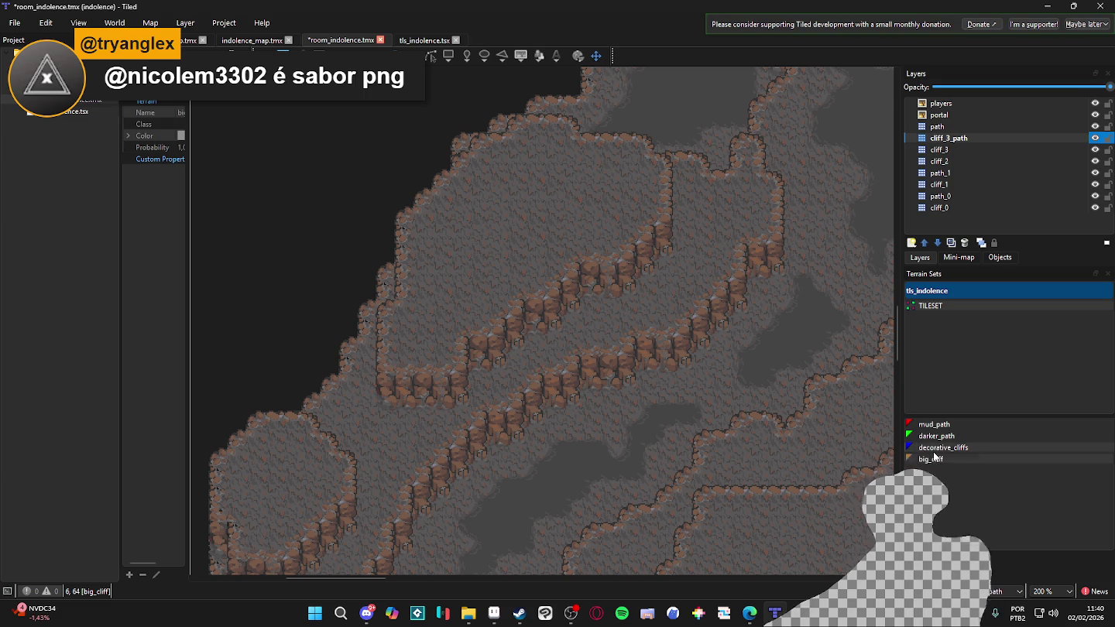
pyautogui.click(935, 460)
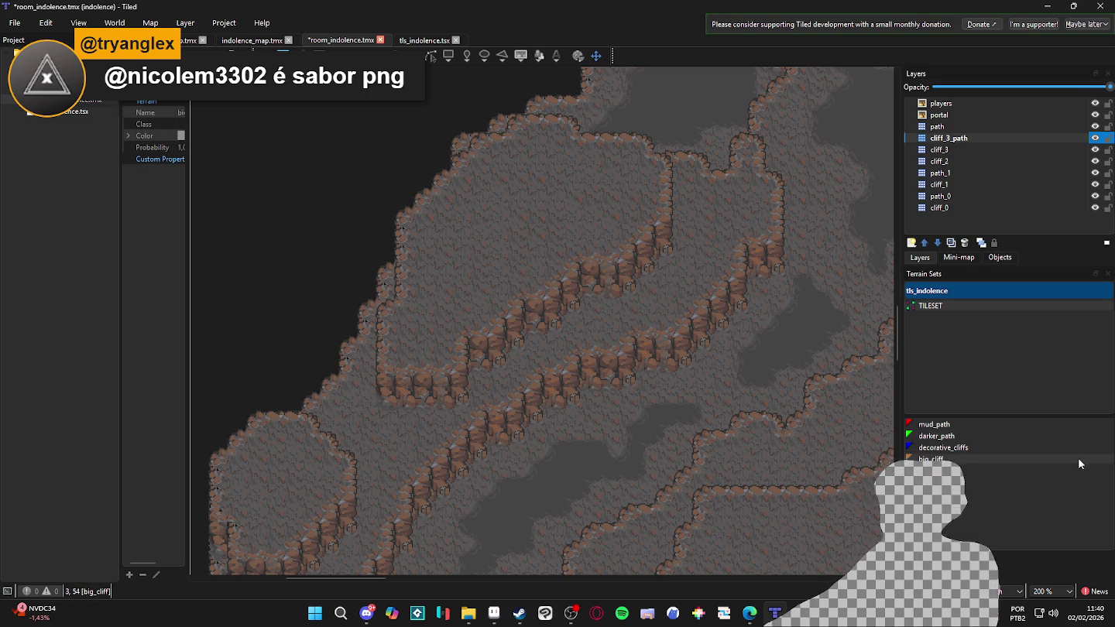
pyautogui.click(921, 580)
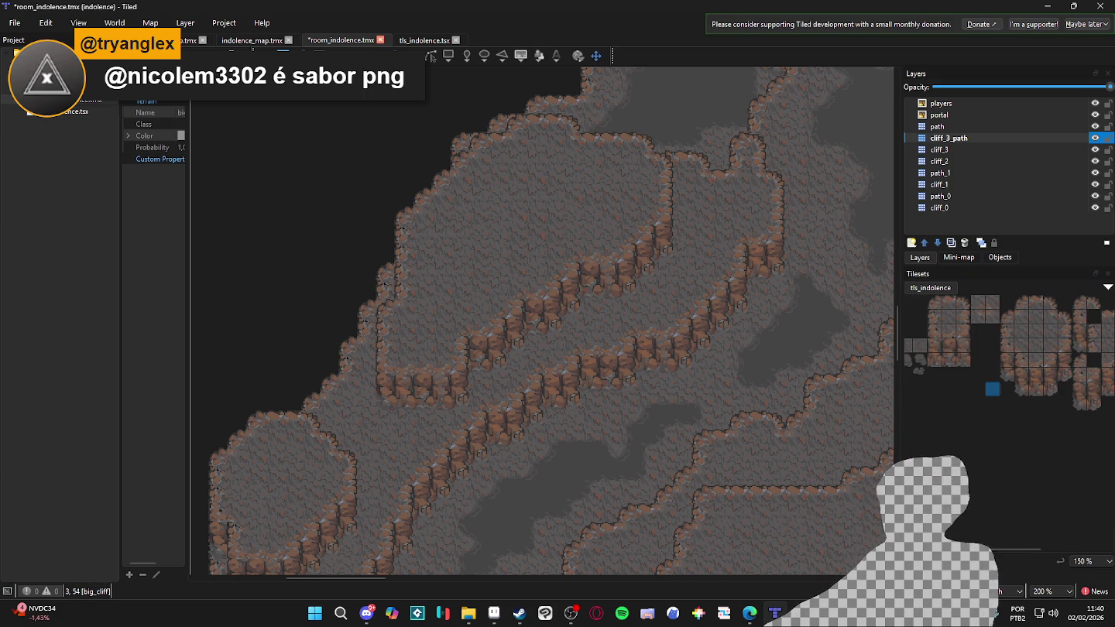
pyautogui.click(968, 580)
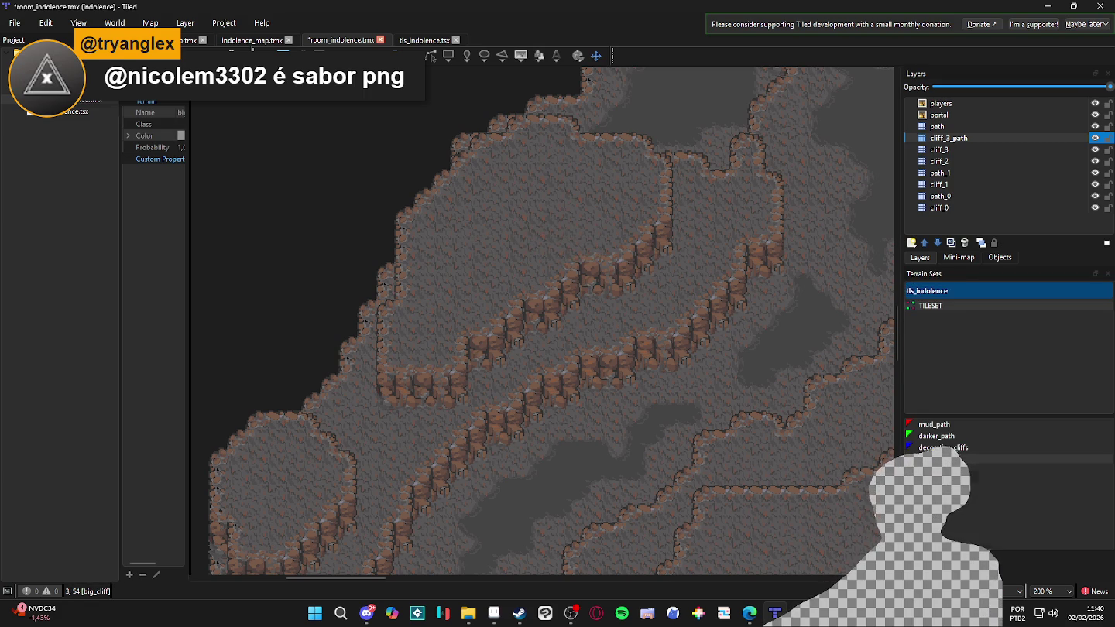
pyautogui.click(922, 579)
pyautogui.hscroll(-5, 940, 432)
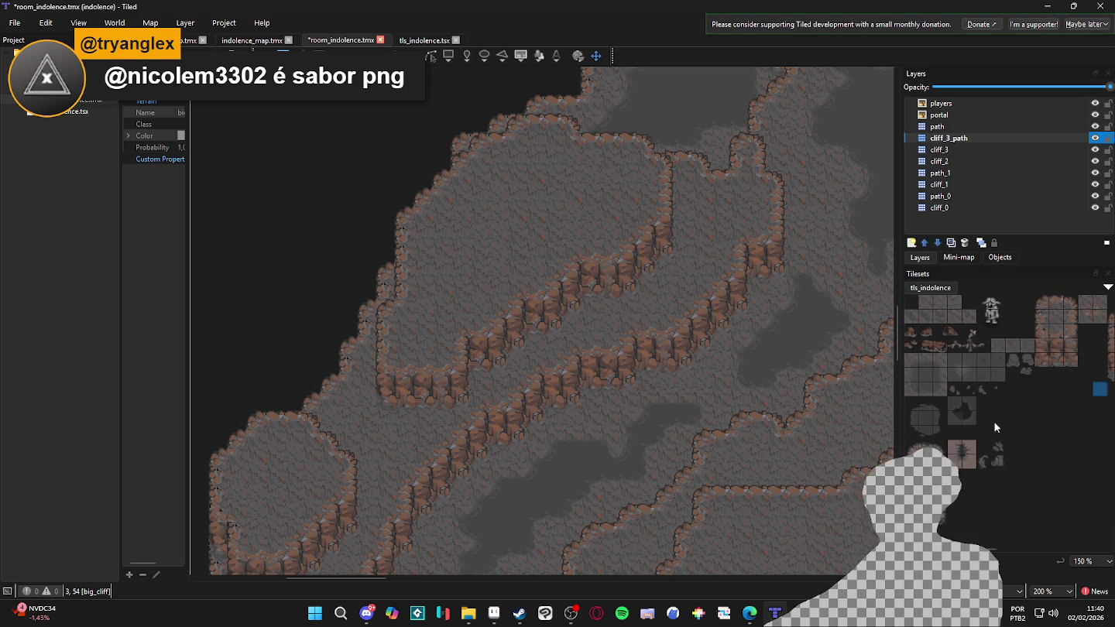
pyautogui.click(968, 579)
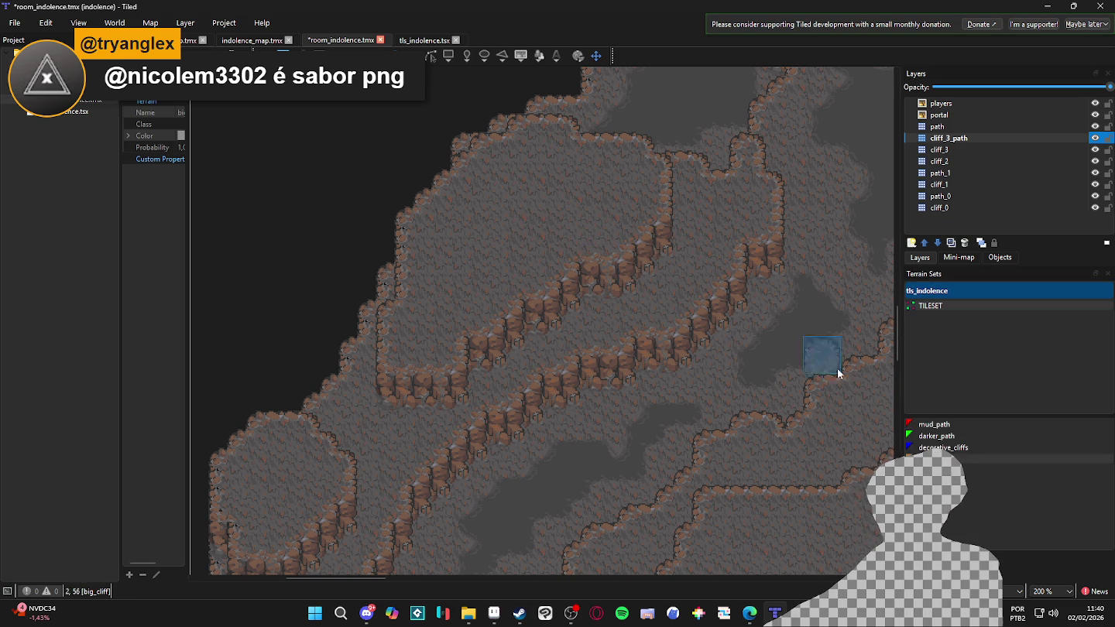
pyautogui.click(958, 427)
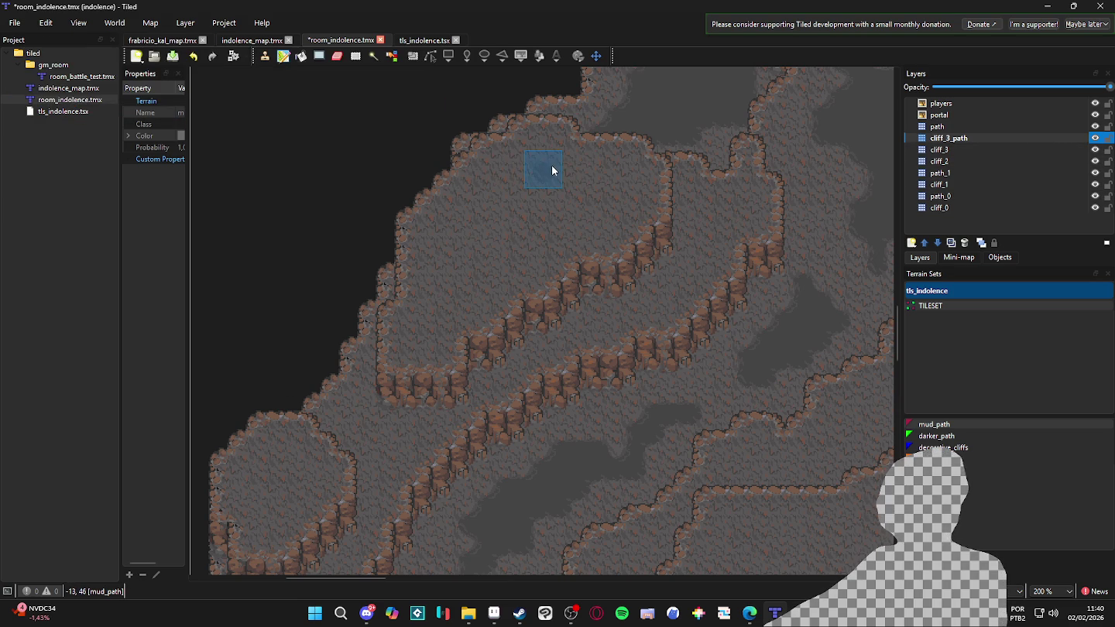
# Paint mud_path along the upper floor, the upper ledge and the ground beside the cliff
pyautogui.click(590, 169)
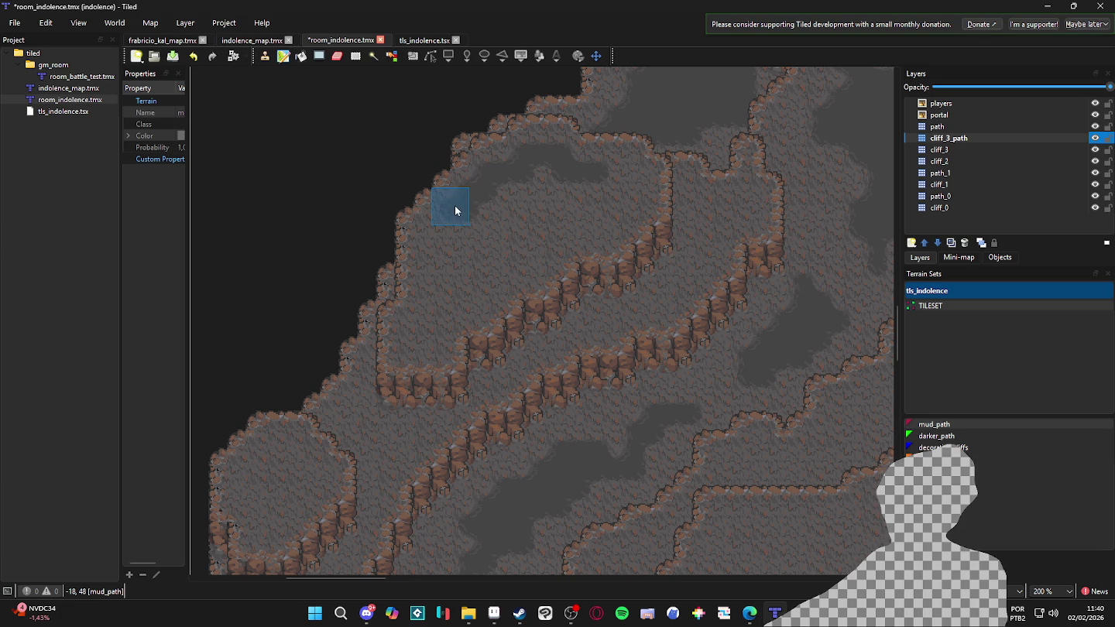
pyautogui.moveTo(430, 239); pyautogui.dragTo(433, 264)
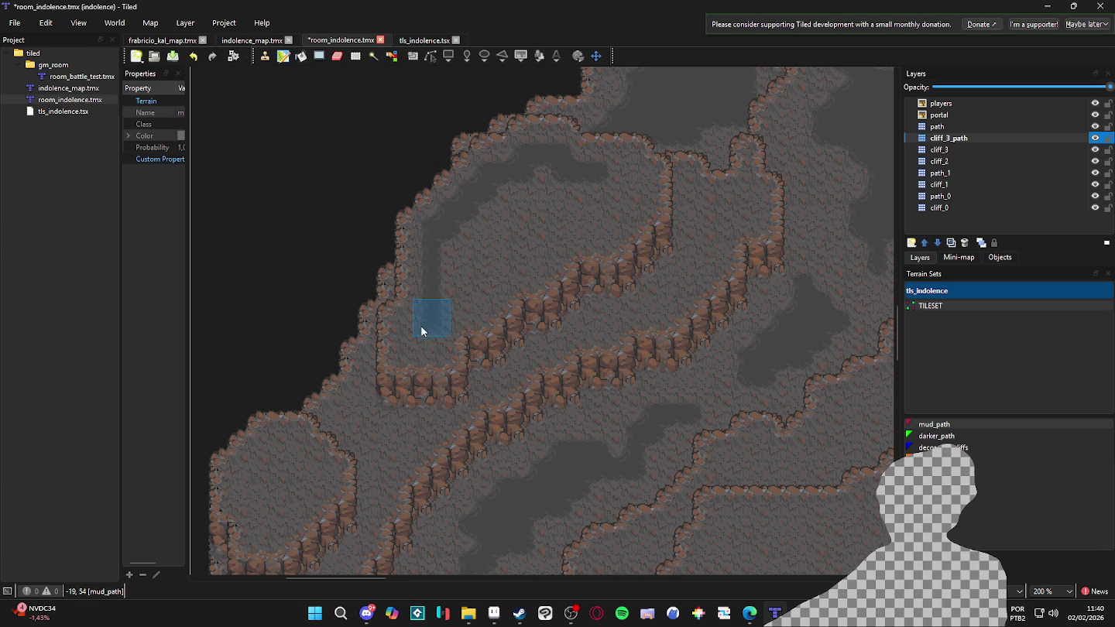
pyautogui.click(435, 324)
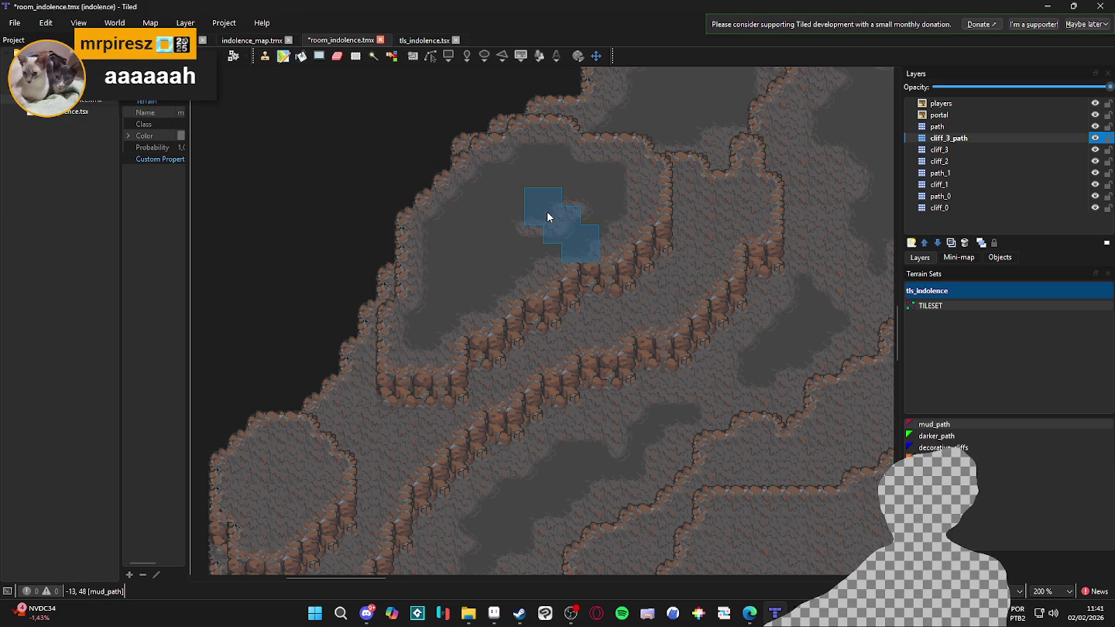
pyautogui.moveTo(543, 225); pyautogui.dragTo(512, 228)
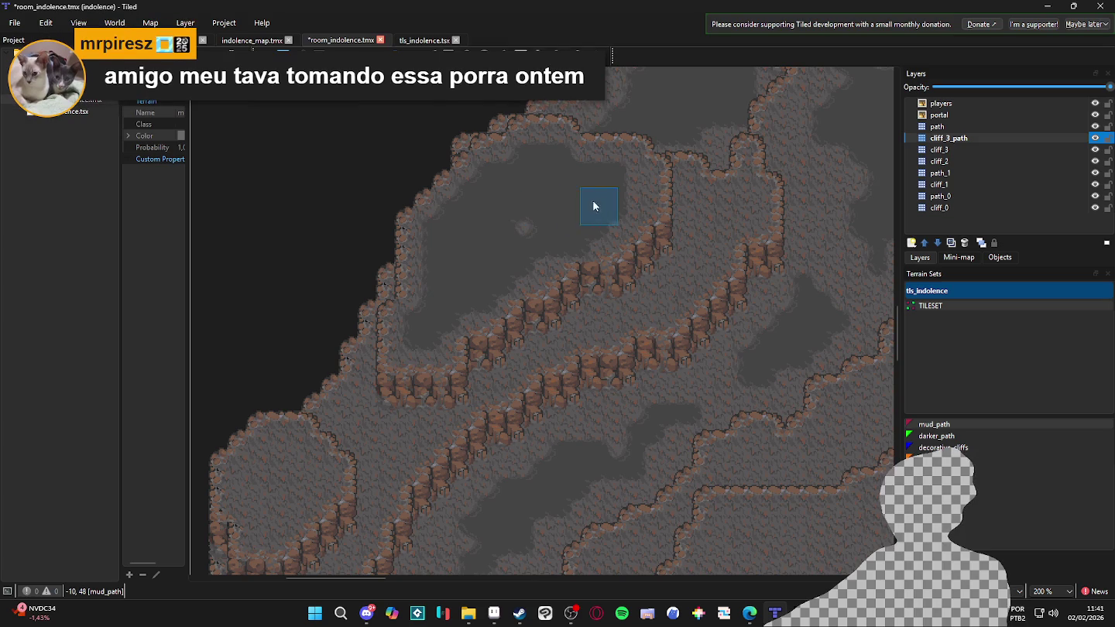
pyautogui.moveTo(624, 196); pyautogui.dragTo(636, 204)
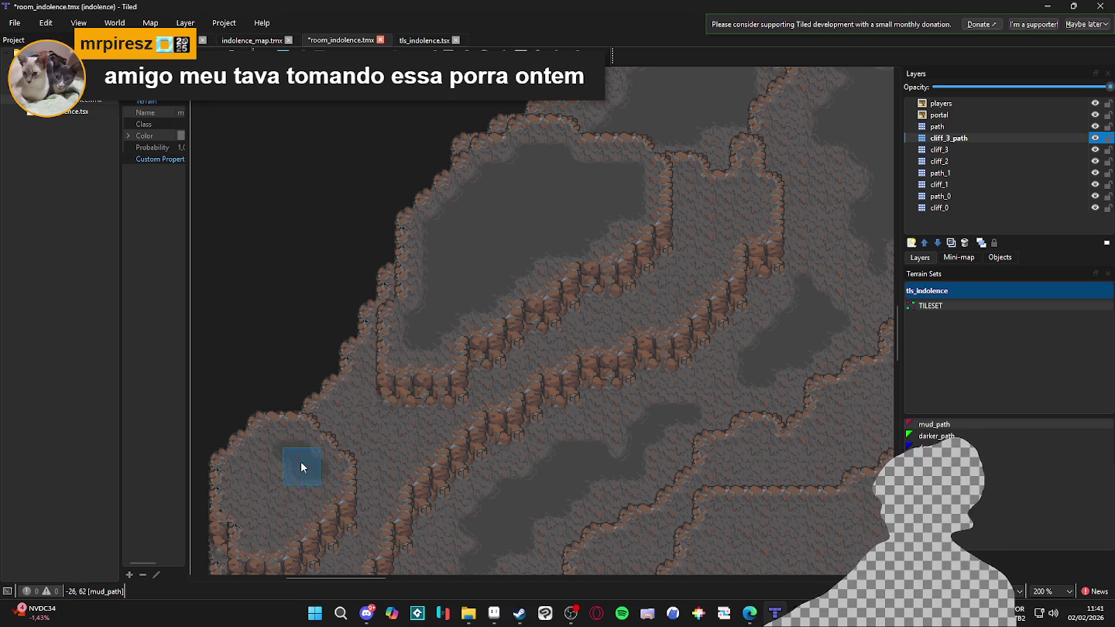
# Repaint mud_path around the lower-left pit and save the map
pyautogui.moveTo(268, 463)
pyautogui.mouseDown()
pyautogui.moveTo(252, 475)
pyautogui.moveTo(255, 504)
pyautogui.mouseUp()
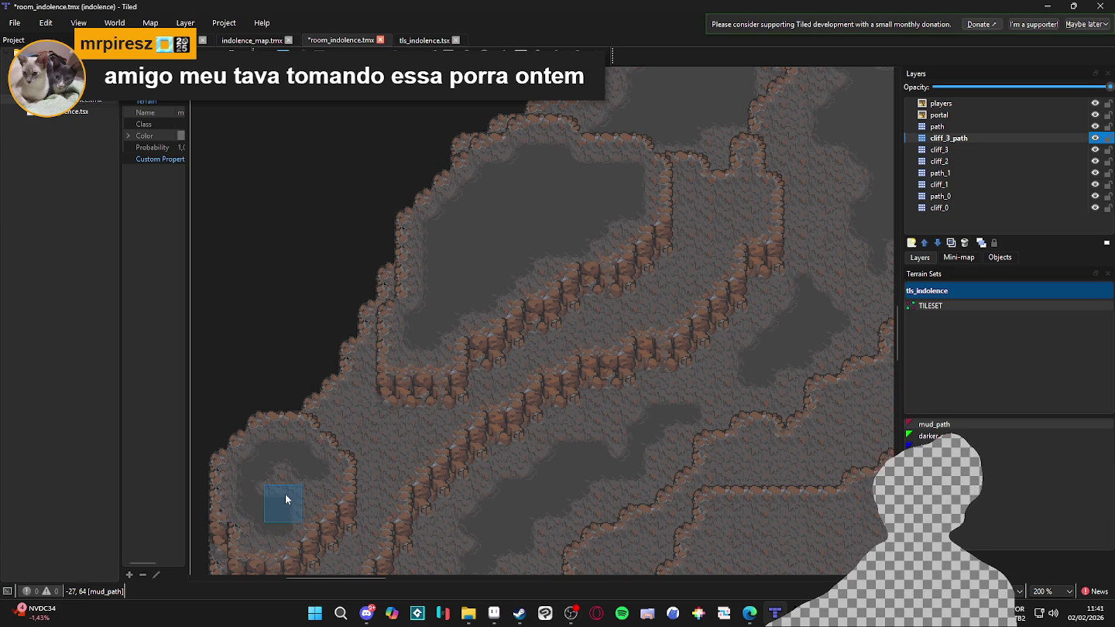
pyautogui.moveTo(292, 465); pyautogui.dragTo(272, 489)
pyautogui.moveTo(312, 490)
pyautogui.mouseDown()
pyautogui.moveTo(240, 509)
pyautogui.moveTo(250, 498)
pyautogui.moveTo(293, 508)
pyautogui.mouseUp()
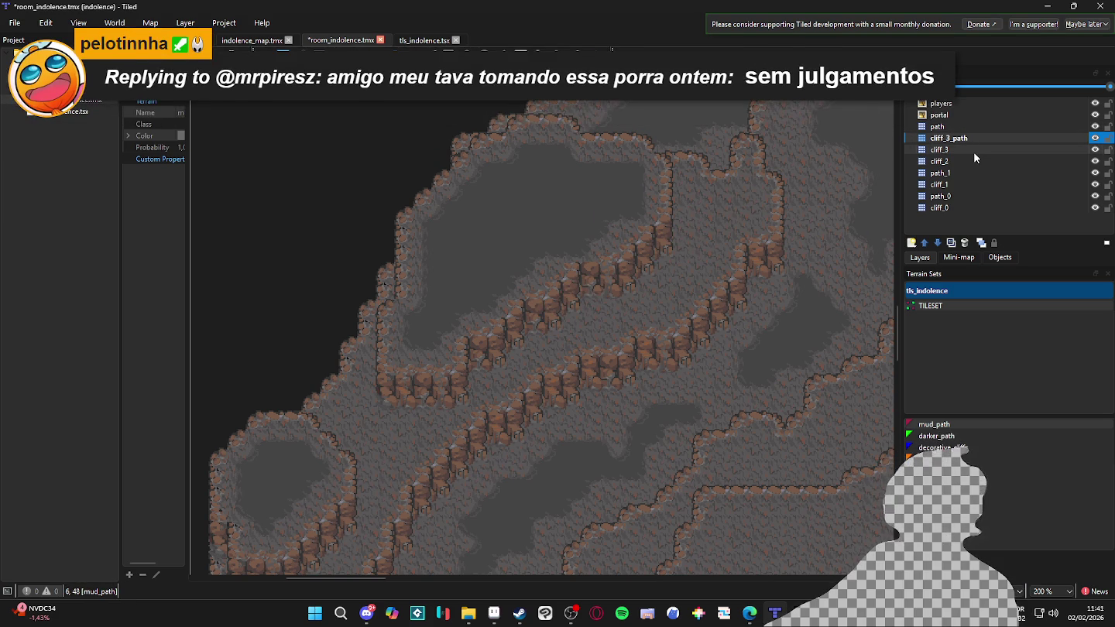
pyautogui.hotkey('ctrl', 's')
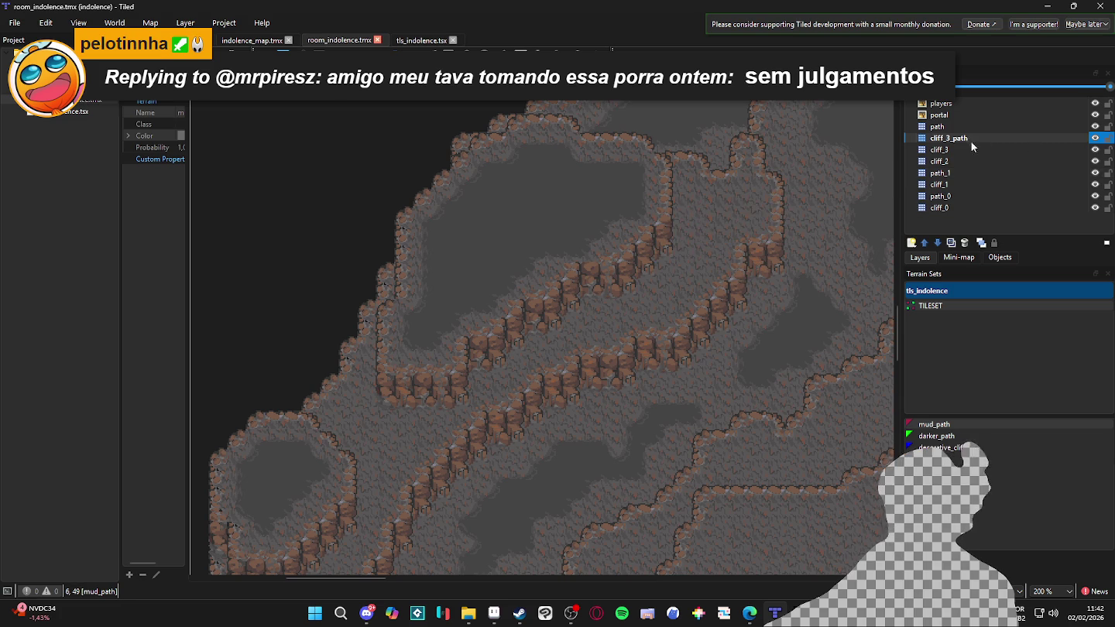
# Add a tile layer named cliff_3_darker_path above cliff_3_path
pyautogui.click(913, 243)
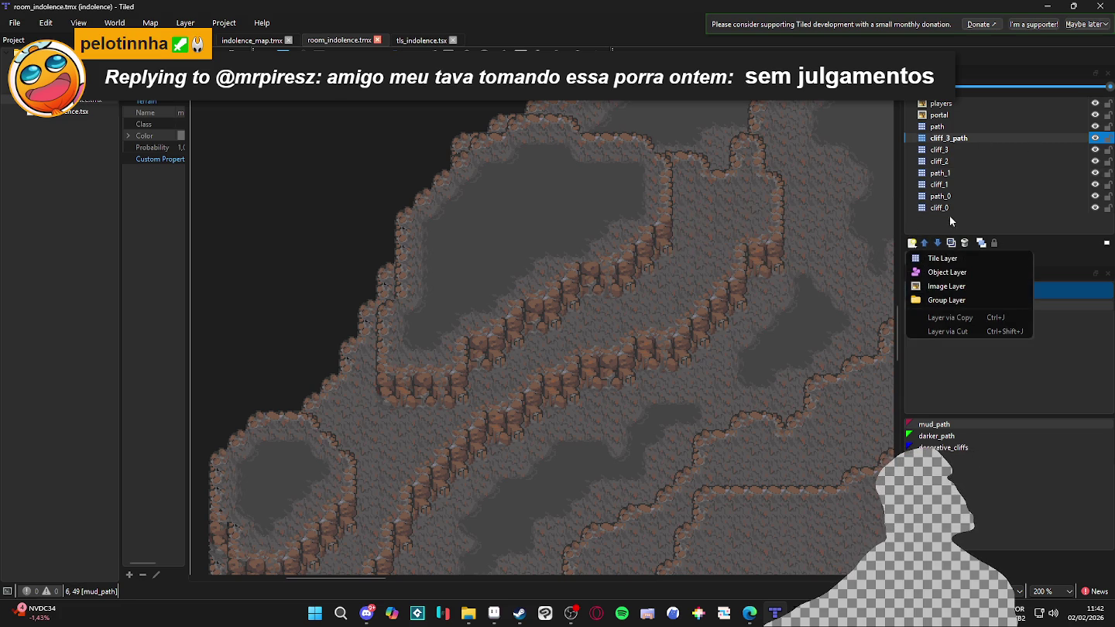
pyautogui.click(941, 256)
pyautogui.write('cliff_3_darker_path')
pyautogui.press('Return')
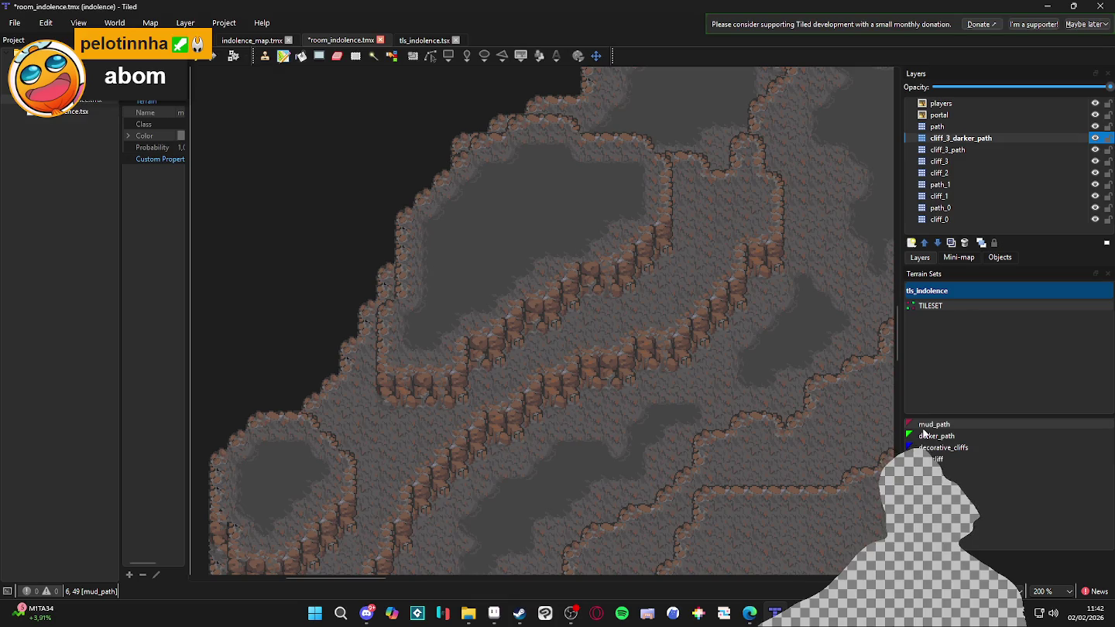
# Paint darker_path terrain across the upper cave floor and near the upper cliff band
pyautogui.click(940, 435)
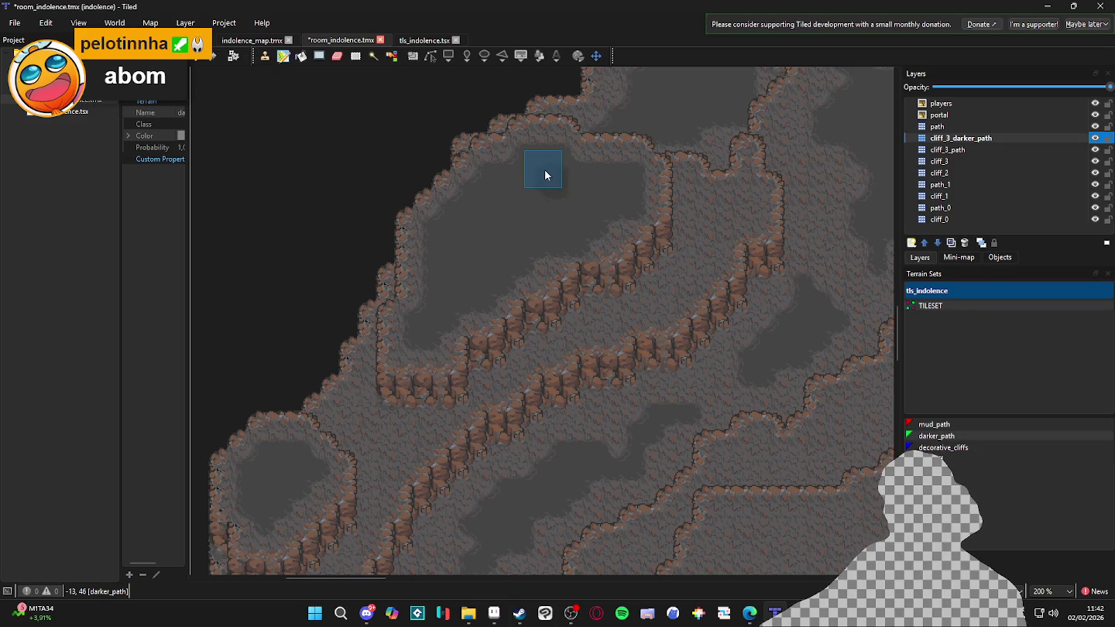
pyautogui.click(508, 205)
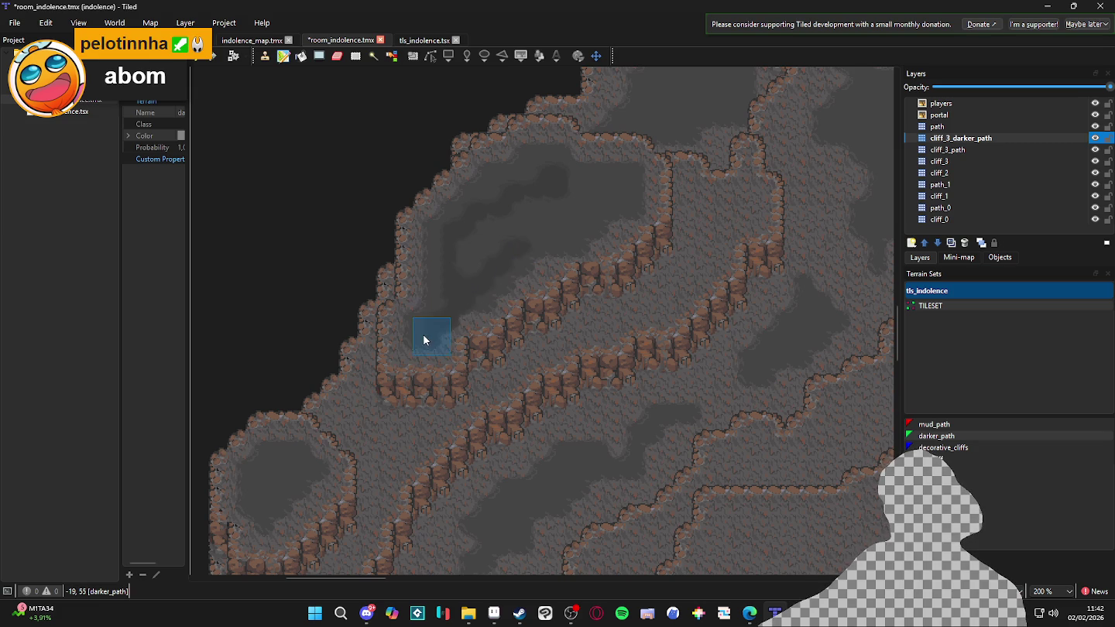
pyautogui.moveTo(415, 327)
pyautogui.mouseDown()
pyautogui.moveTo(438, 306)
pyautogui.moveTo(442, 269)
pyautogui.mouseUp()
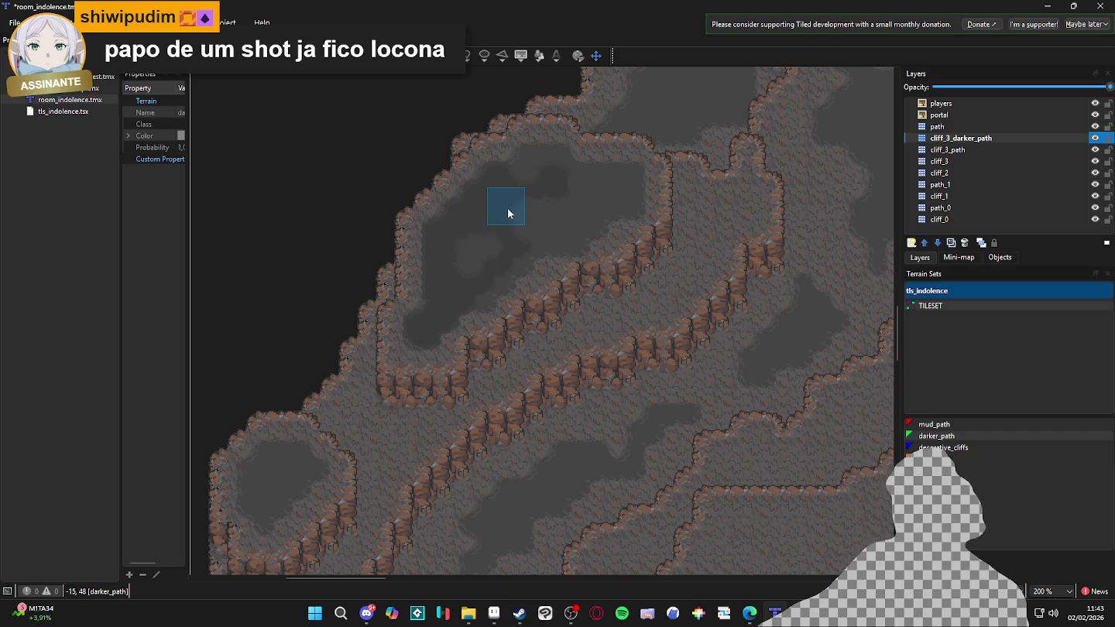
pyautogui.moveTo(499, 277)
pyautogui.mouseDown()
pyautogui.moveTo(534, 240)
pyautogui.moveTo(582, 236)
pyautogui.mouseUp()
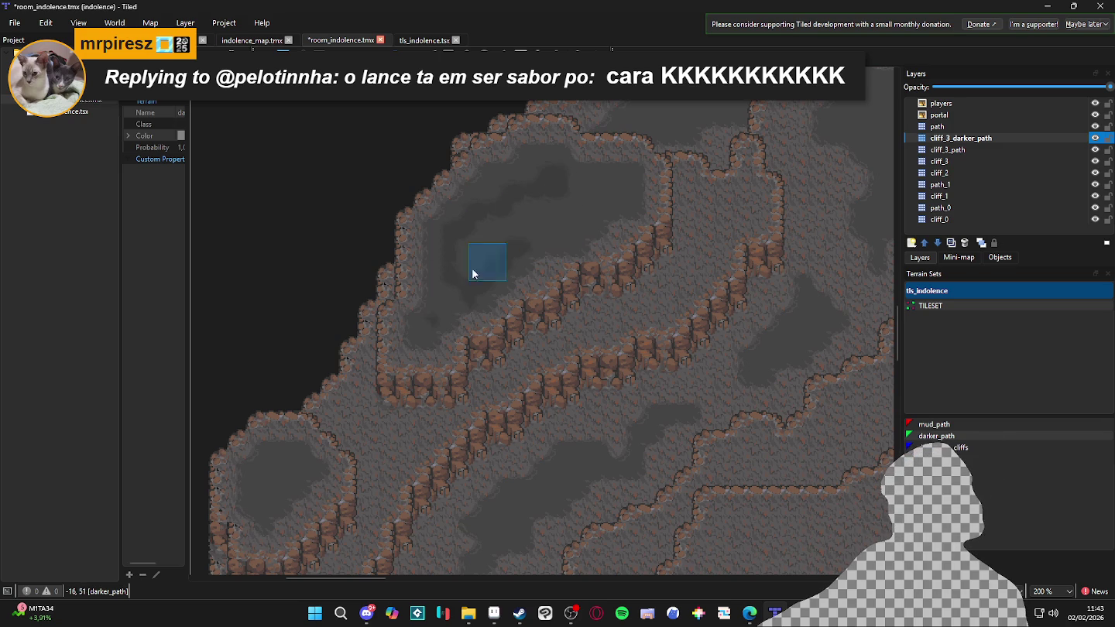
pyautogui.moveTo(462, 265); pyautogui.dragTo(494, 227)
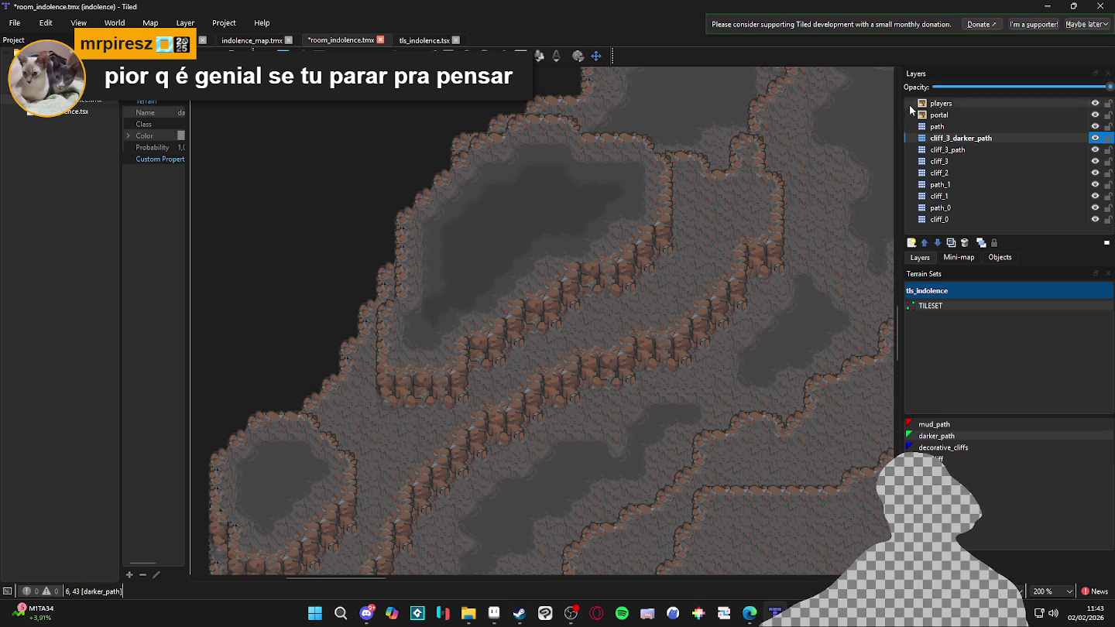
# Paint more darker_path beside the diagonal cliff bands, panning around the cave
pyautogui.scroll(-2, 779, 192)
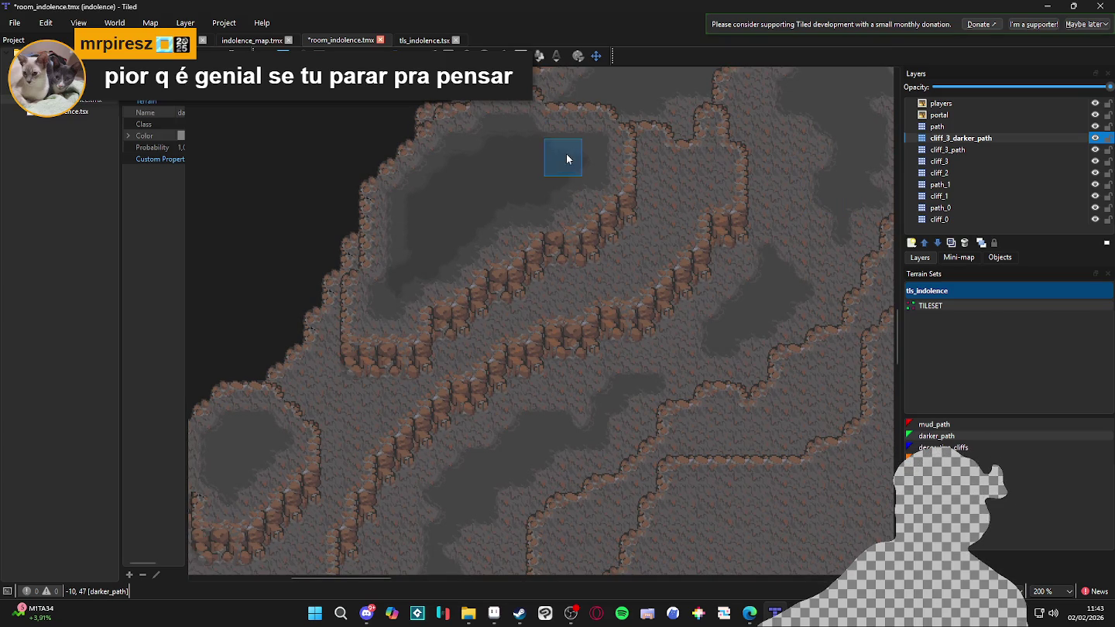
pyautogui.scroll(1, 666, 225)
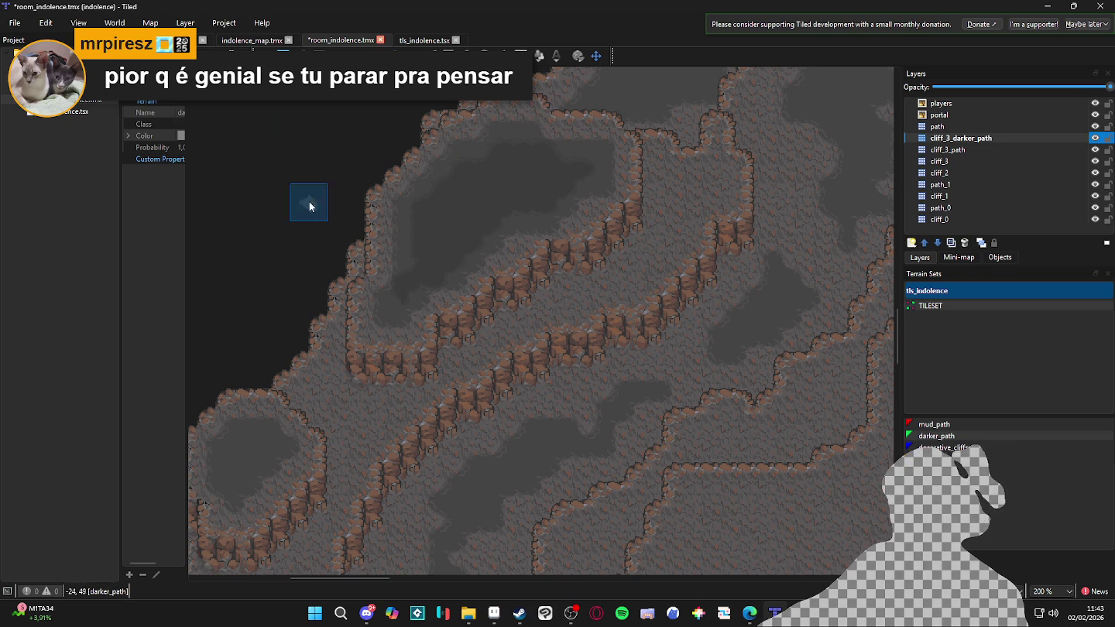
pyautogui.scroll(-1, 535, 297)
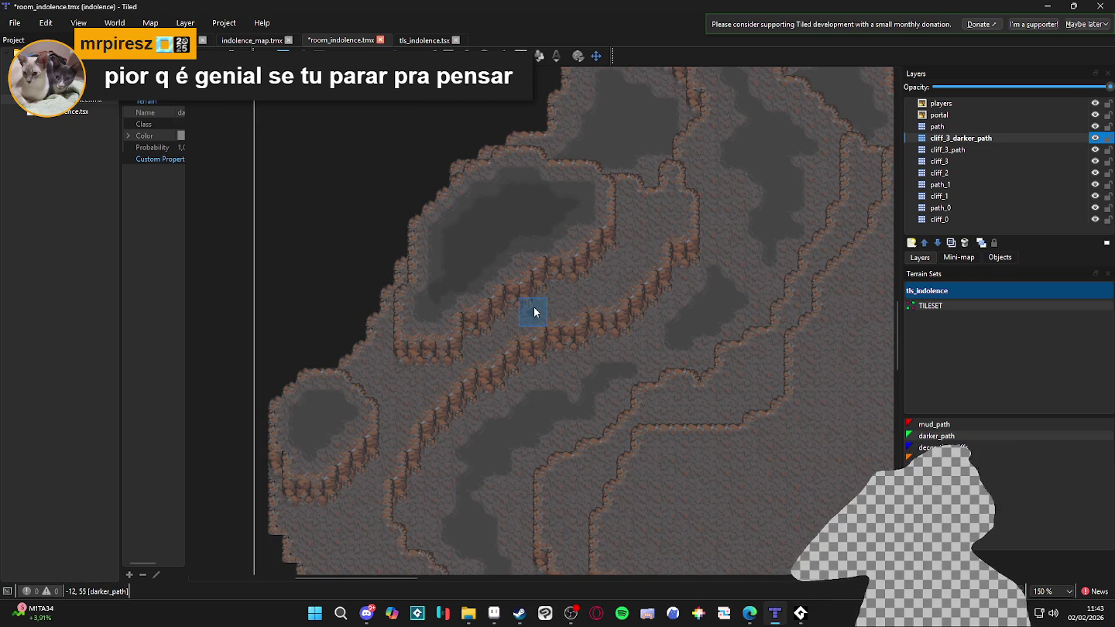
pyautogui.scroll(1, 534, 314)
pyautogui.scroll(-1, 536, 316)
pyautogui.scroll(1, 537, 315)
pyautogui.scroll(-1, 515, 359)
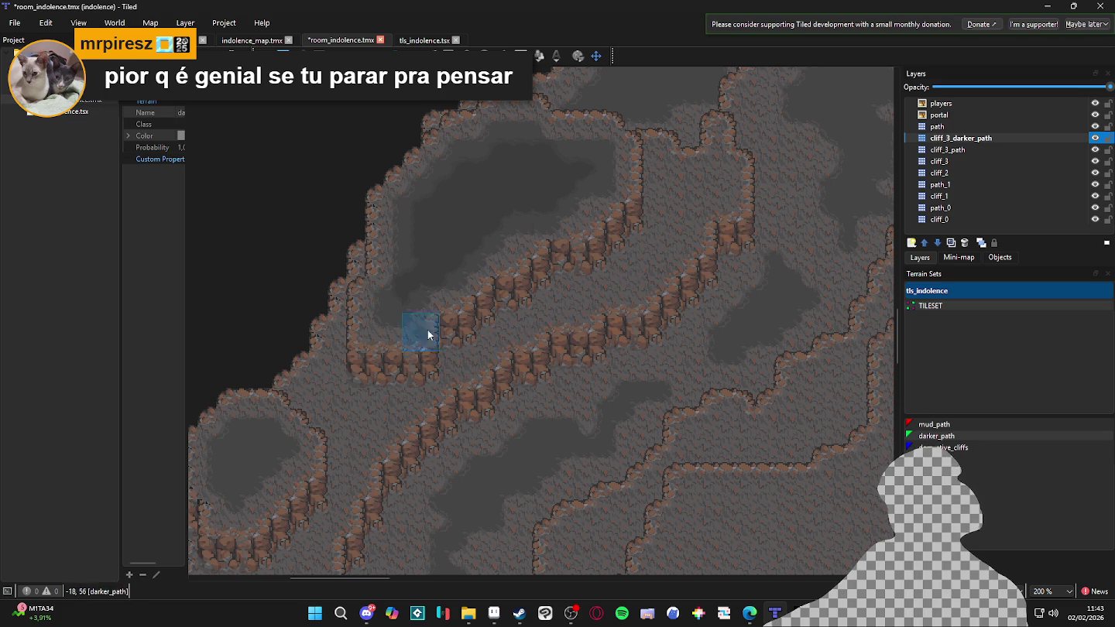
pyautogui.scroll(1, 451, 181)
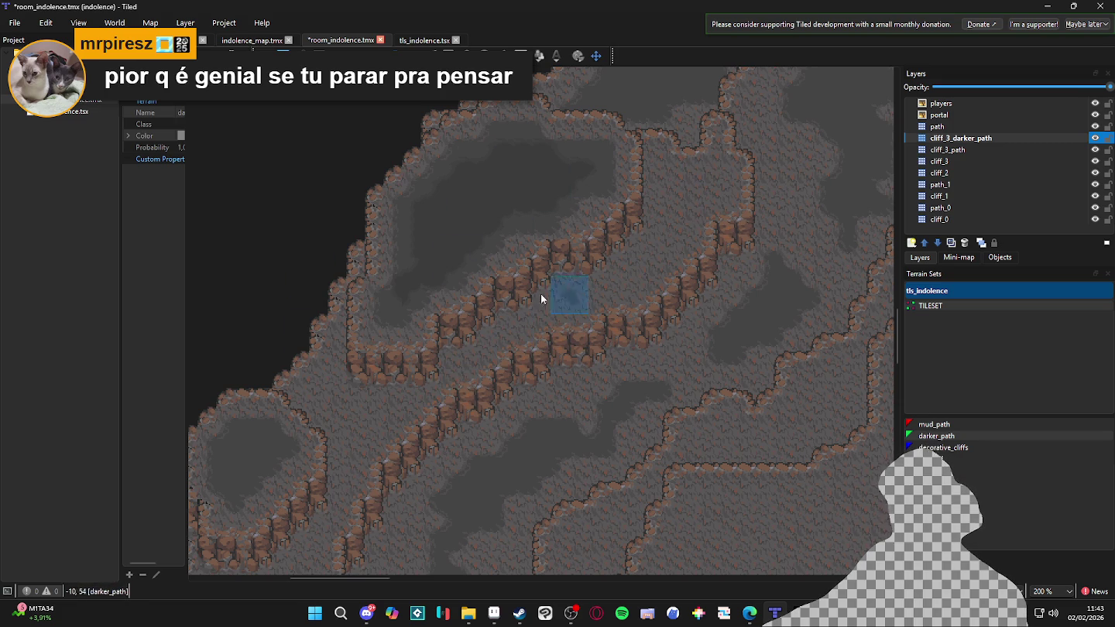
pyautogui.moveTo(620, 331); pyautogui.dragTo(611, 306)
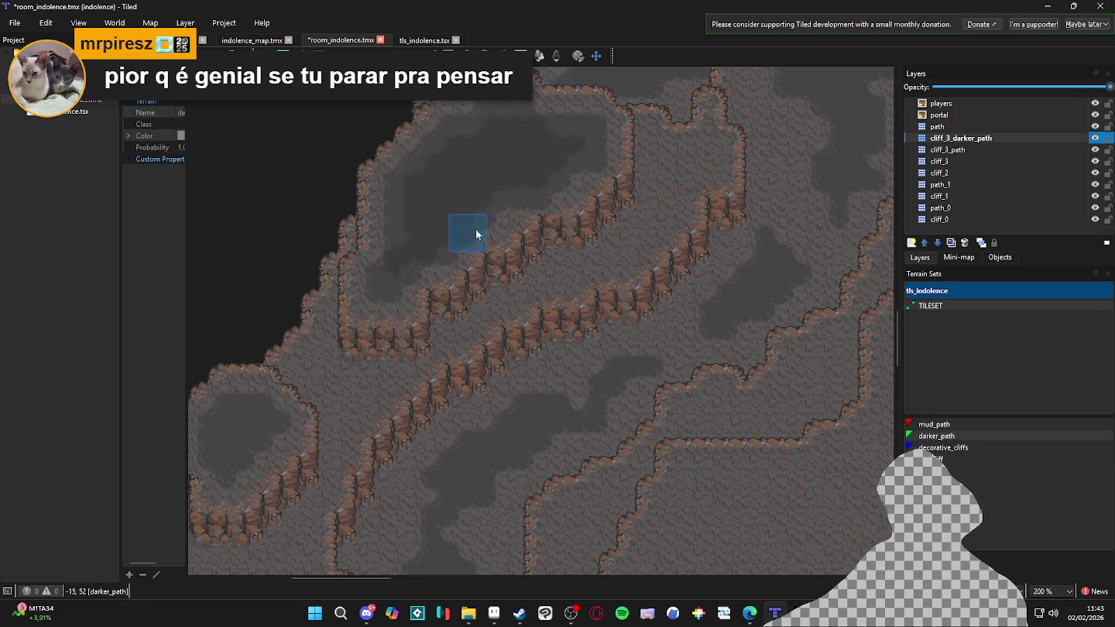
pyautogui.moveTo(422, 367); pyautogui.dragTo(398, 303)
pyautogui.scroll(-3, 469, 245)
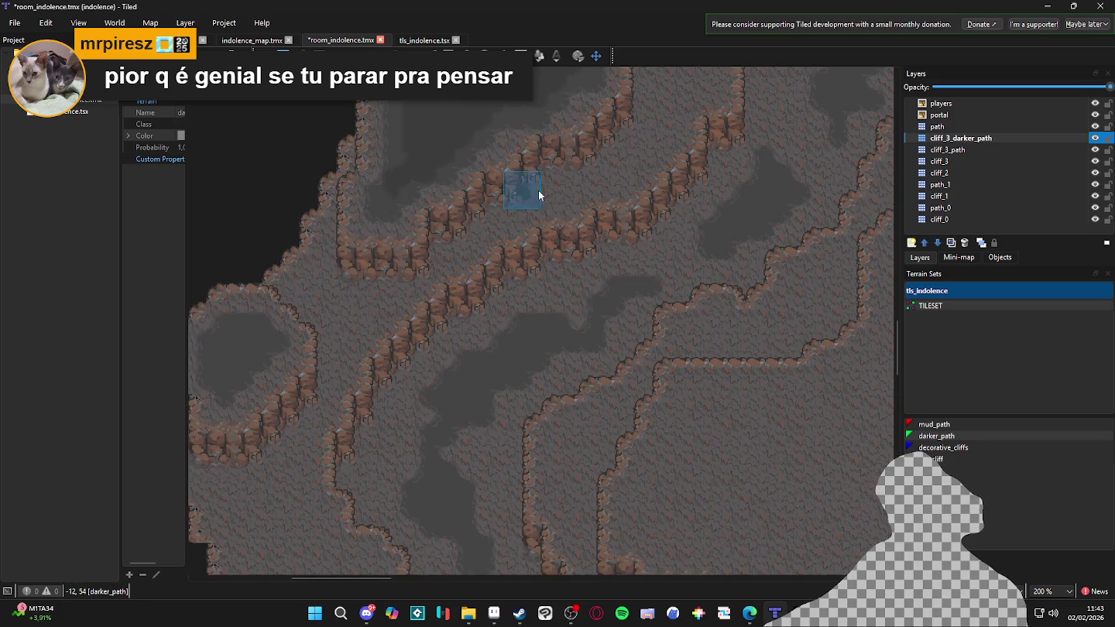
pyautogui.scroll(2, 500, 224)
pyautogui.moveTo(500, 224); pyautogui.dragTo(534, 297)
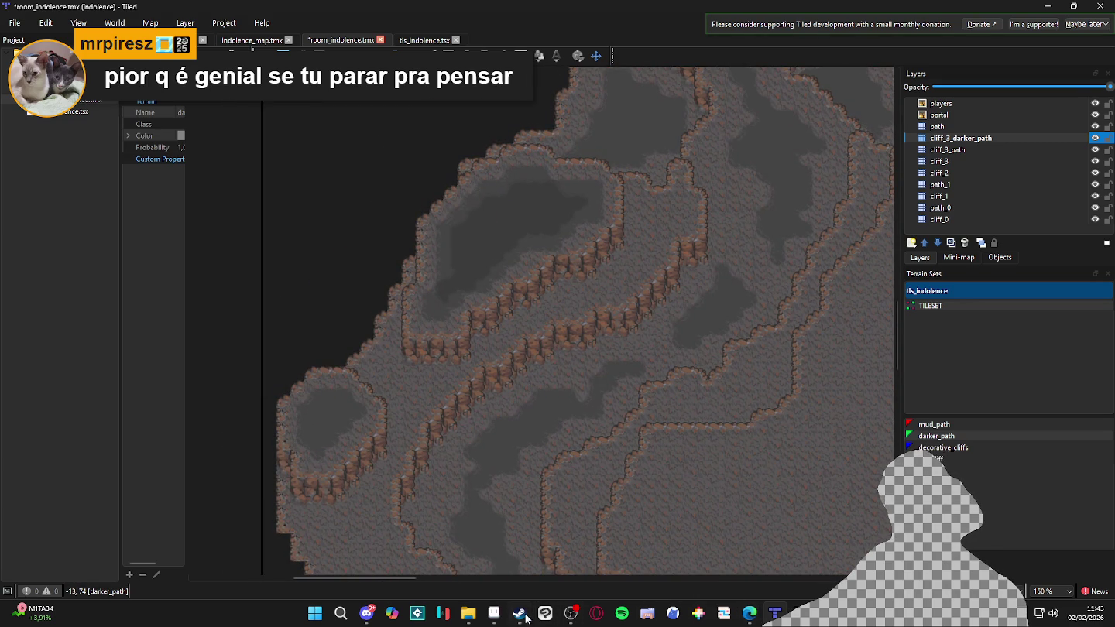
# Inspect scenery_indolence in Aseprite with mud_path as the active layer, then return to File Explorer
pyautogui.click(494, 613)
pyautogui.scroll(-1, 552, 288)
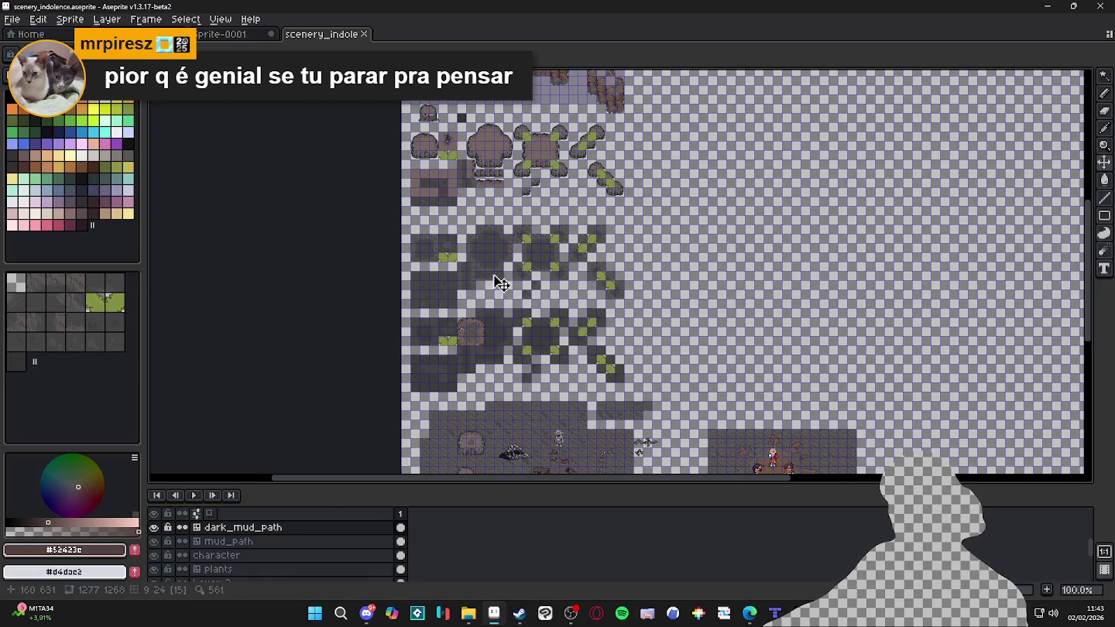
pyautogui.scroll(1, 506, 286)
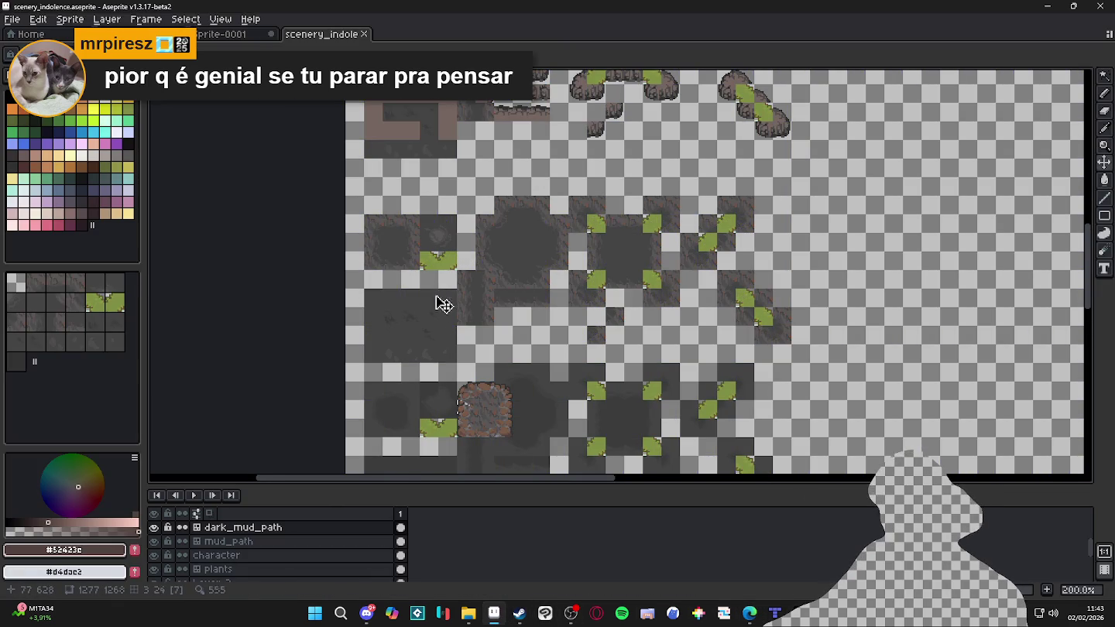
pyautogui.scroll(-2, 490, 377)
pyautogui.scroll(3, 490, 377)
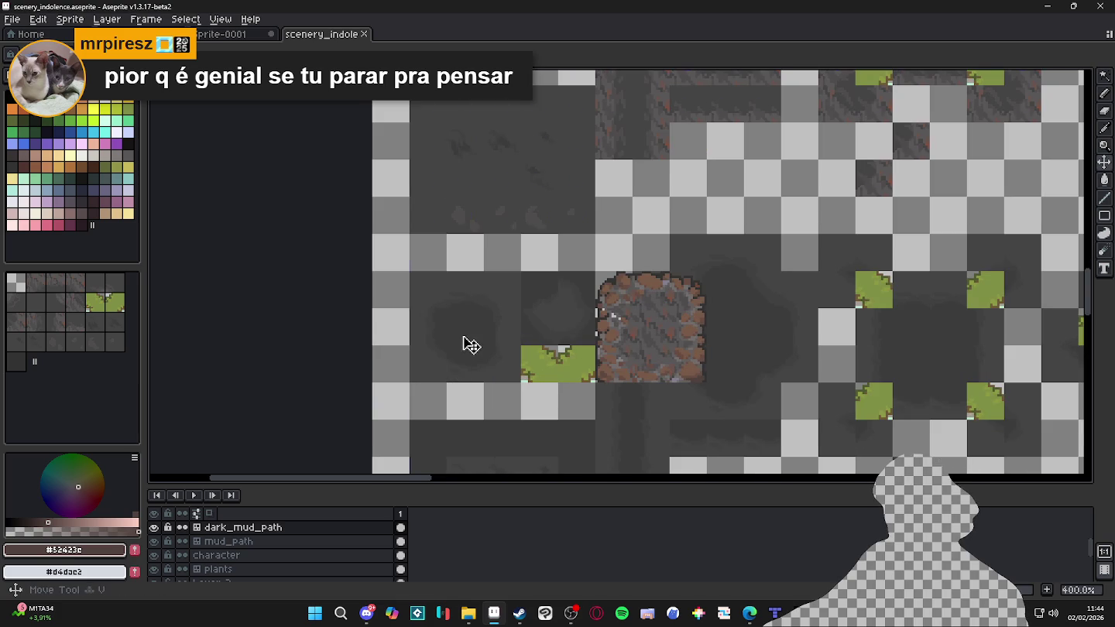
pyautogui.keyDown('ctrl'); pyautogui.click(471, 346); pyautogui.keyUp('ctrl')
pyautogui.scroll(-2, 471, 346)
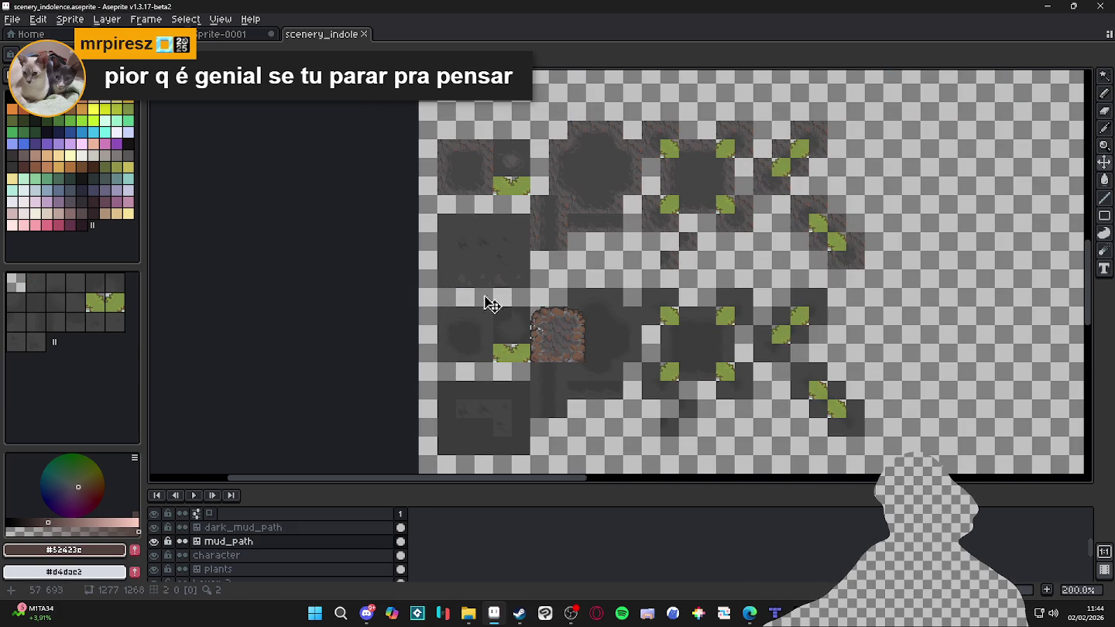
pyautogui.scroll(2, 476, 351)
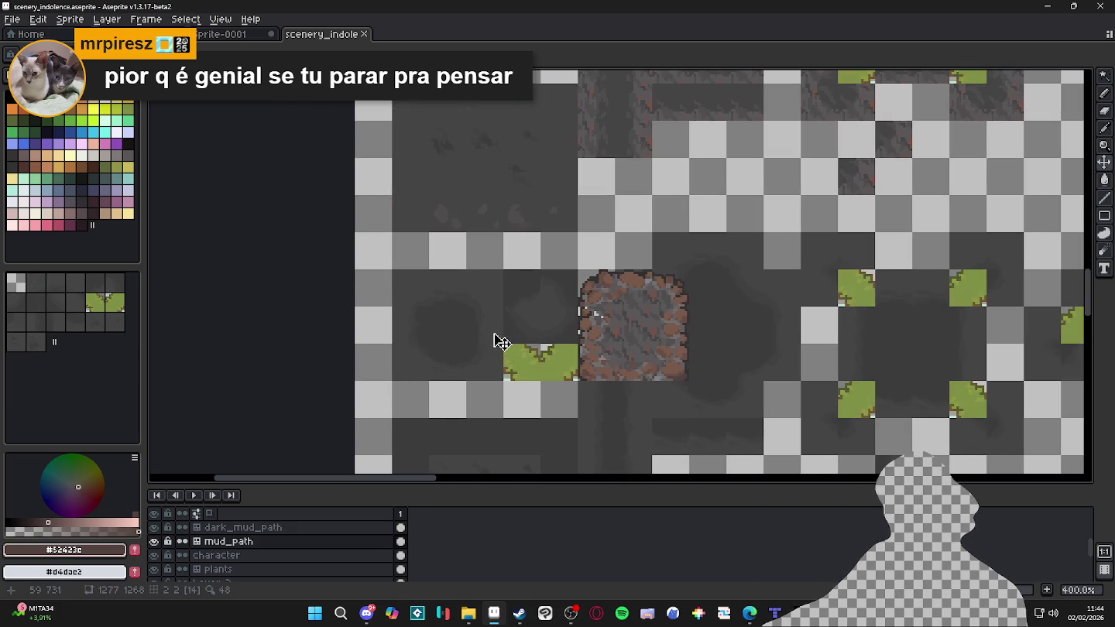
pyautogui.click(469, 613)
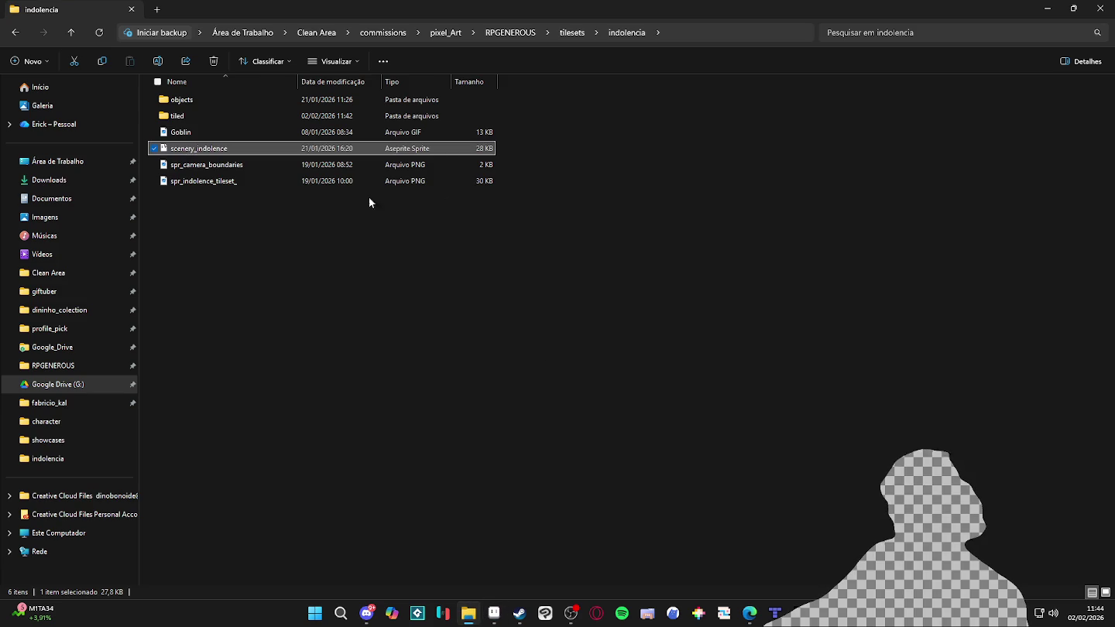
# Drag spr_indolence_tileset.png from the indolencia folder onto Aseprite to open it
pyautogui.keyDown('ctrl'); pyautogui.scroll(4, 344, 219); pyautogui.keyUp('ctrl')
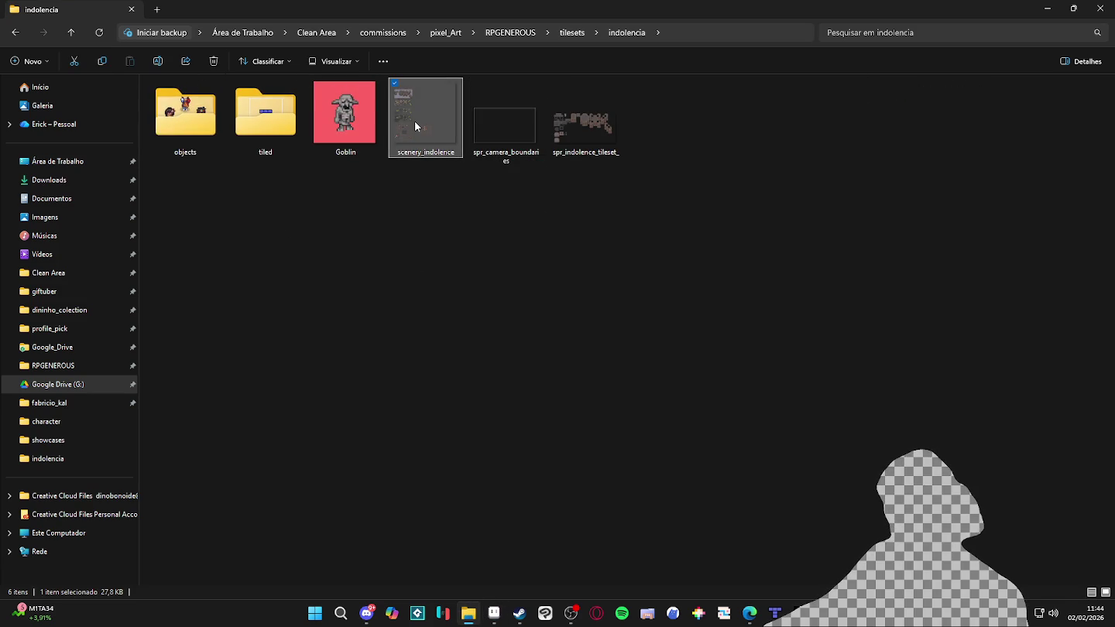
pyautogui.click(586, 132)
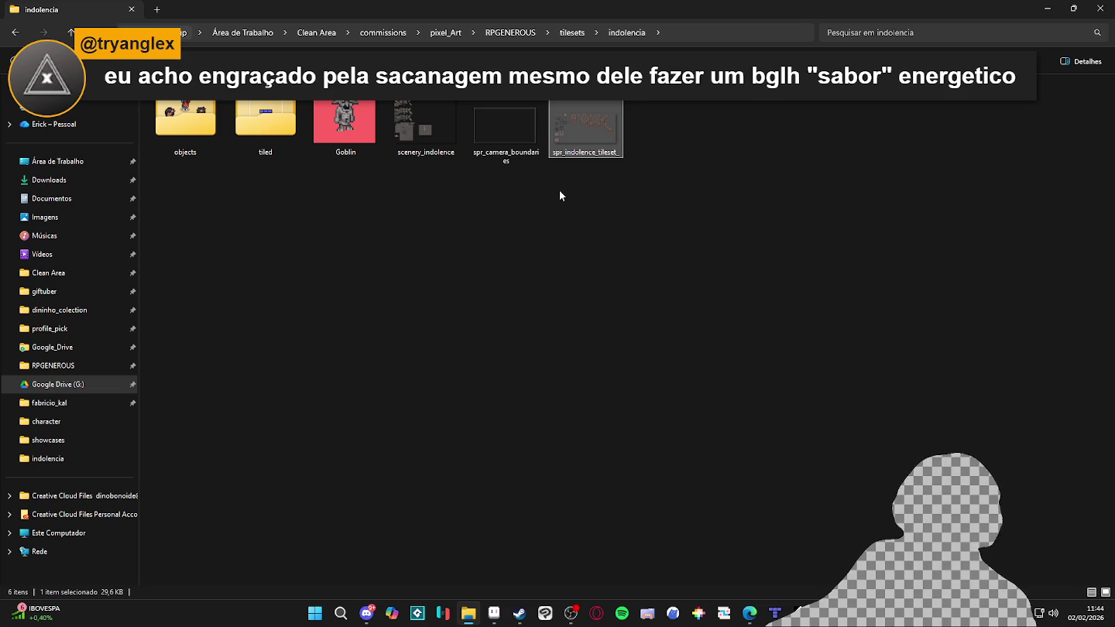
pyautogui.moveTo(588, 121)
pyautogui.mouseDown()
pyautogui.moveTo(736, 429)
pyautogui.moveTo(512, 556)
pyautogui.moveTo(517, 612)
pyautogui.moveTo(493, 619)
pyautogui.moveTo(372, 5)
pyautogui.moveTo(395, 31)
pyautogui.mouseUp()
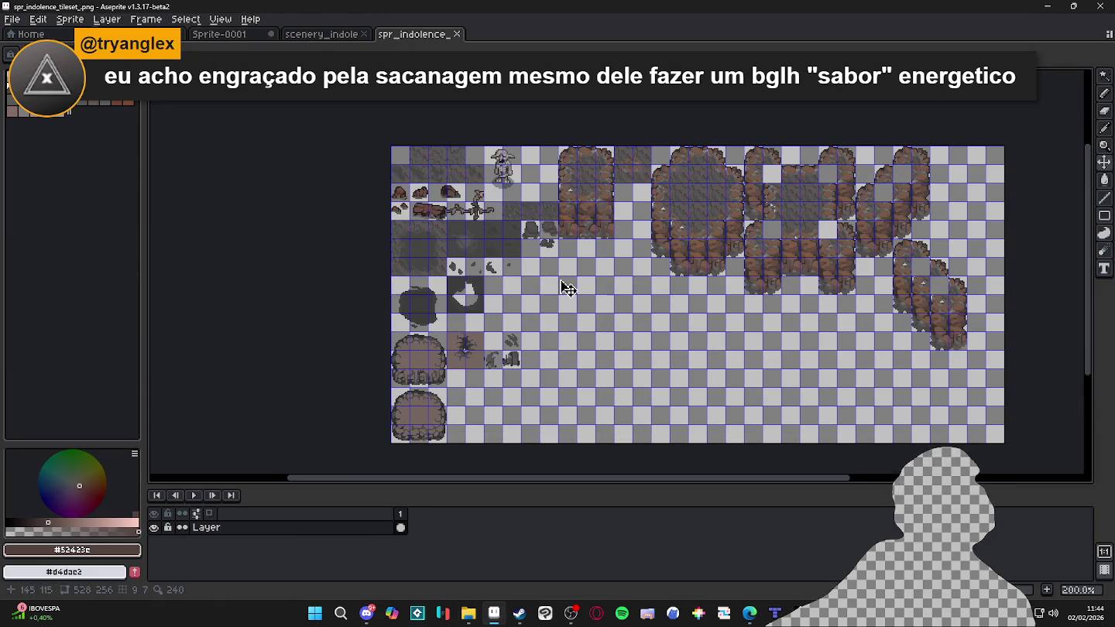
# Duplicate the block of dark pit tiles to the right of the originals
pyautogui.hotkey('ctrl', "'")
pyautogui.scroll(1, 434, 300)
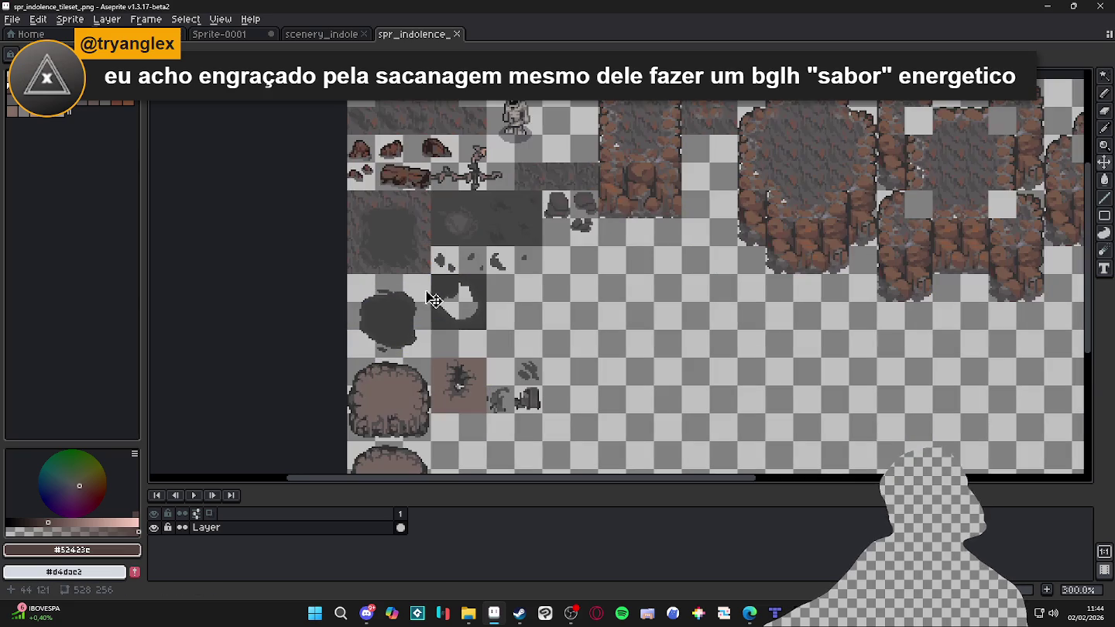
pyautogui.press('m')
pyautogui.hotkey('ctrl', "'")
pyautogui.moveTo(358, 285)
pyautogui.mouseDown()
pyautogui.moveTo(454, 352)
pyautogui.moveTo(480, 353)
pyautogui.mouseUp()
pyautogui.moveTo(418, 316); pyautogui.dragTo(556, 317)
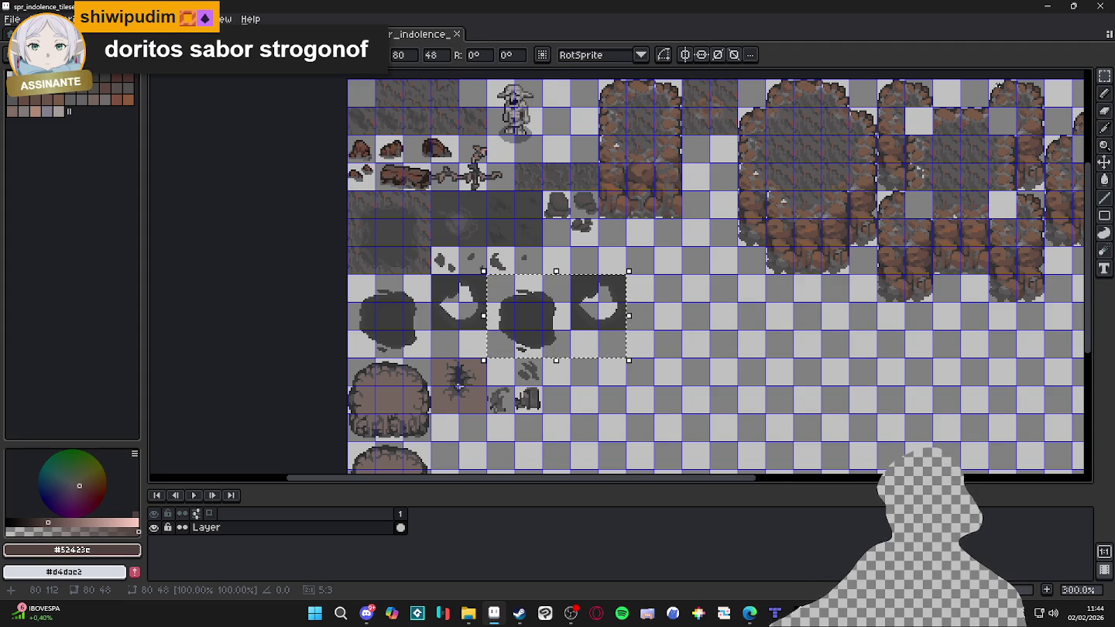
pyautogui.press('g')
# Load the AAP-Splendor128 palette and pick a near-black colour for the Paint Bucket
pyautogui.scroll(1, 532, 317)
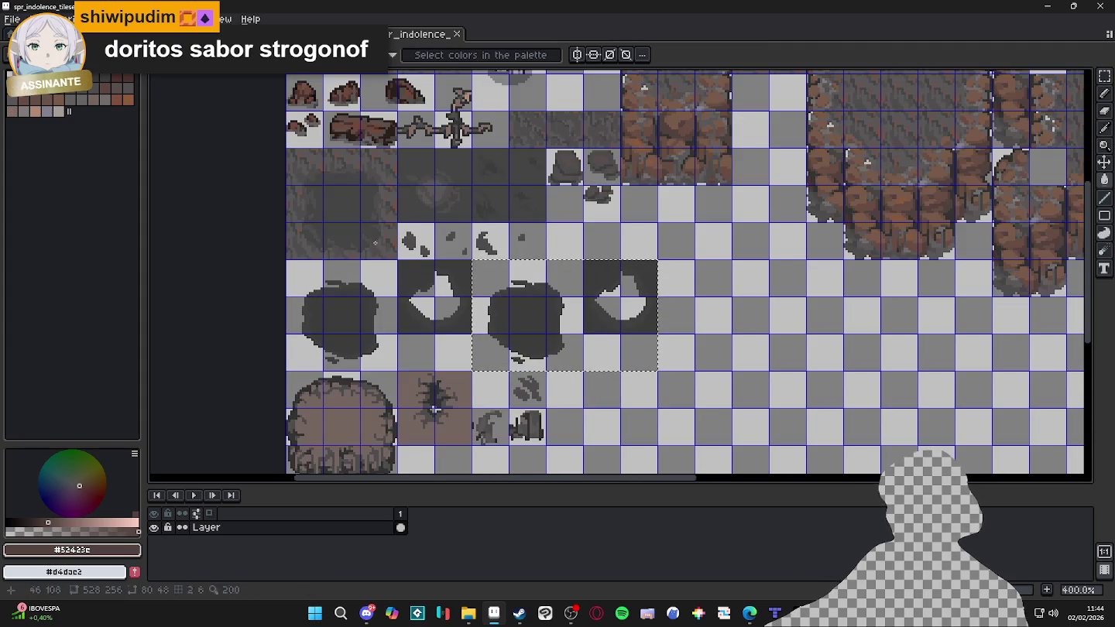
pyautogui.click(23, 59)
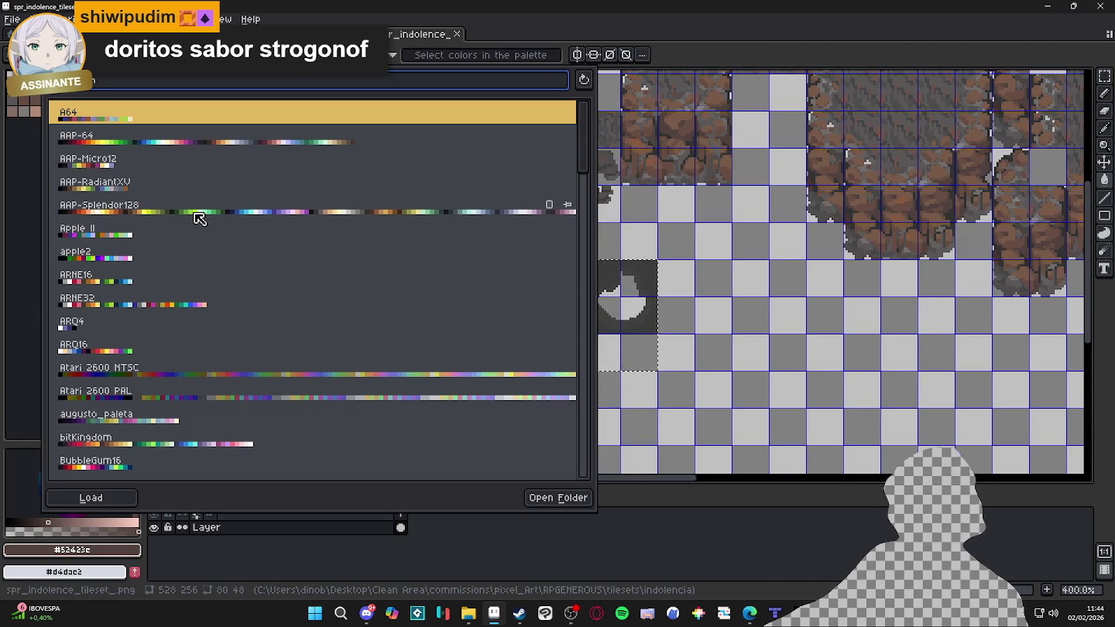
pyautogui.click(185, 210)
pyautogui.press('Escape')
pyautogui.scroll(1, 522, 321)
pyautogui.keyDown('alt'); pyautogui.click(523, 323); pyautogui.keyUp('alt')
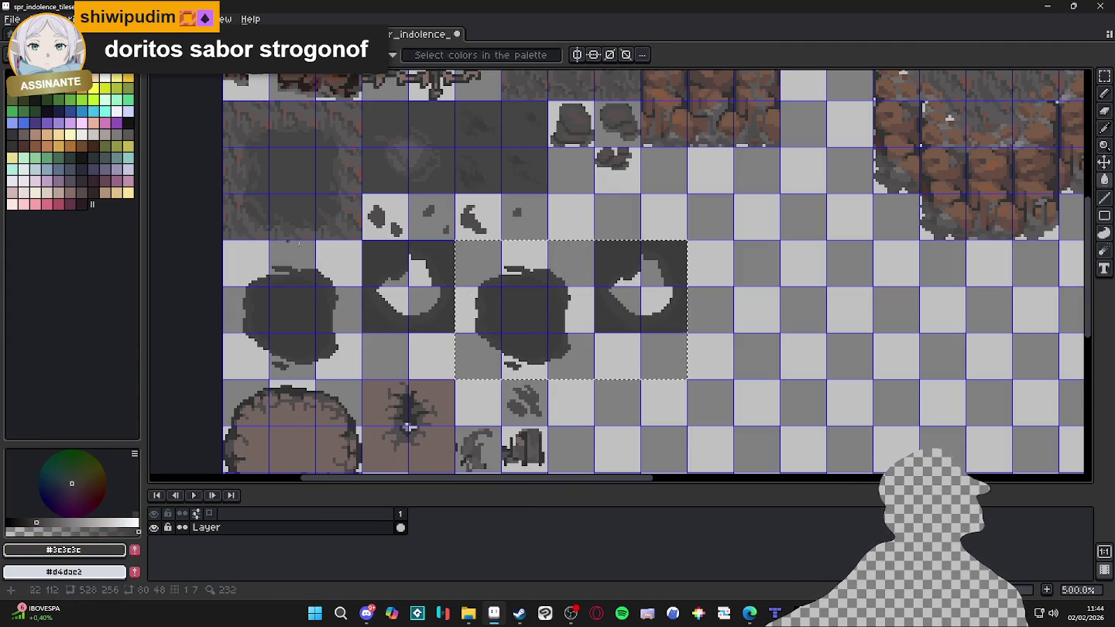
pyautogui.click(12, 134)
pyautogui.press('g')
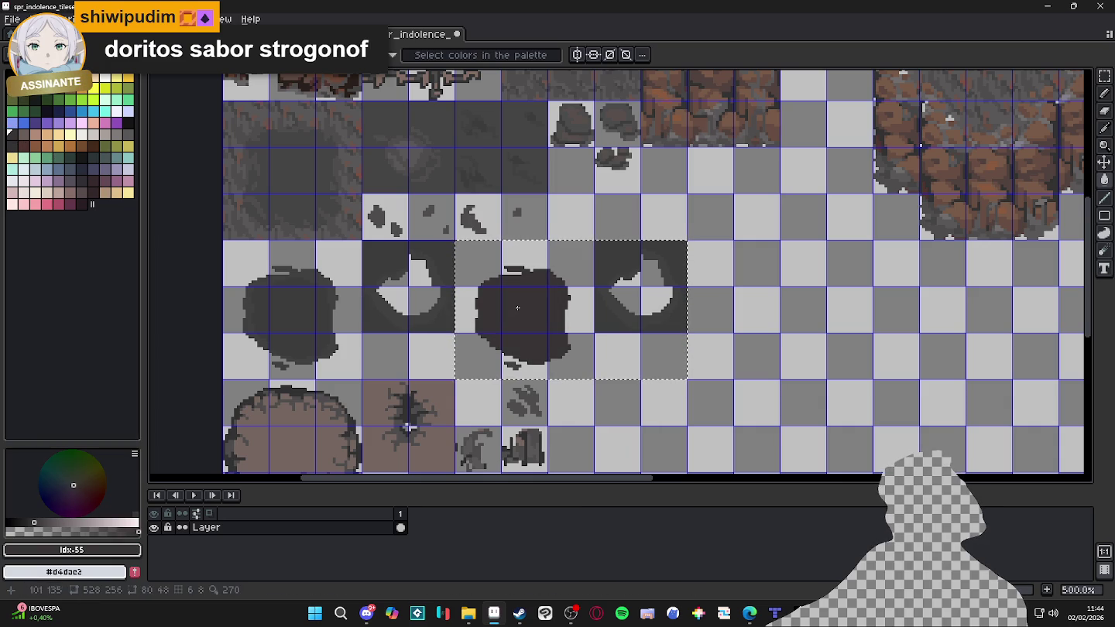
pyautogui.hscroll(1, 520, 319)
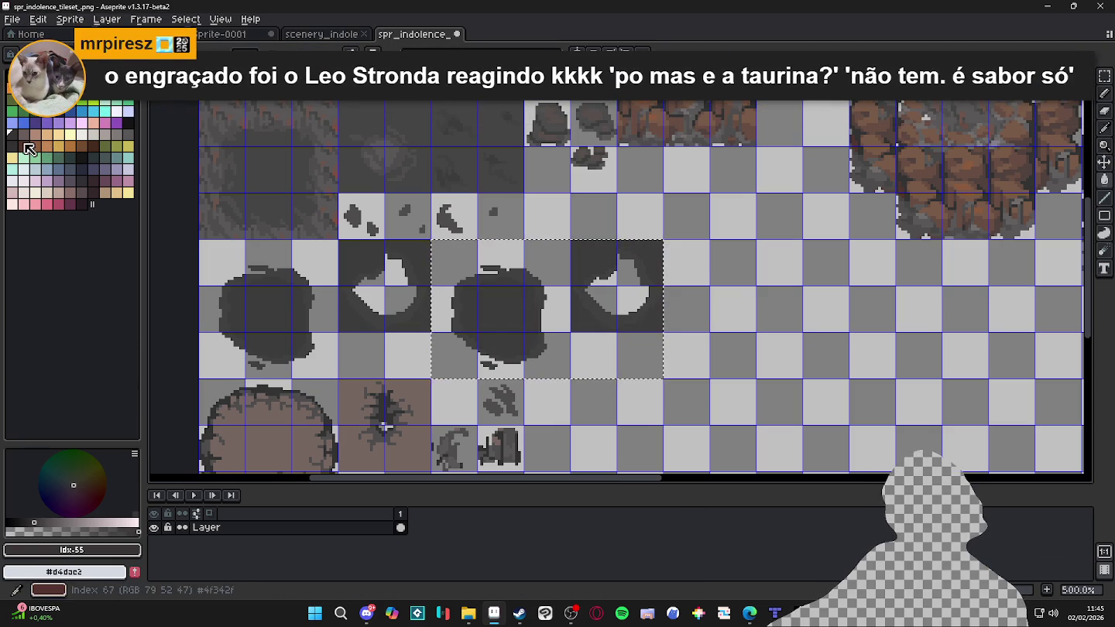
# Try a black fill on the grey pit blob, then undo it
pyautogui.moveTo(145, 153); pyautogui.dragTo(85, 158)
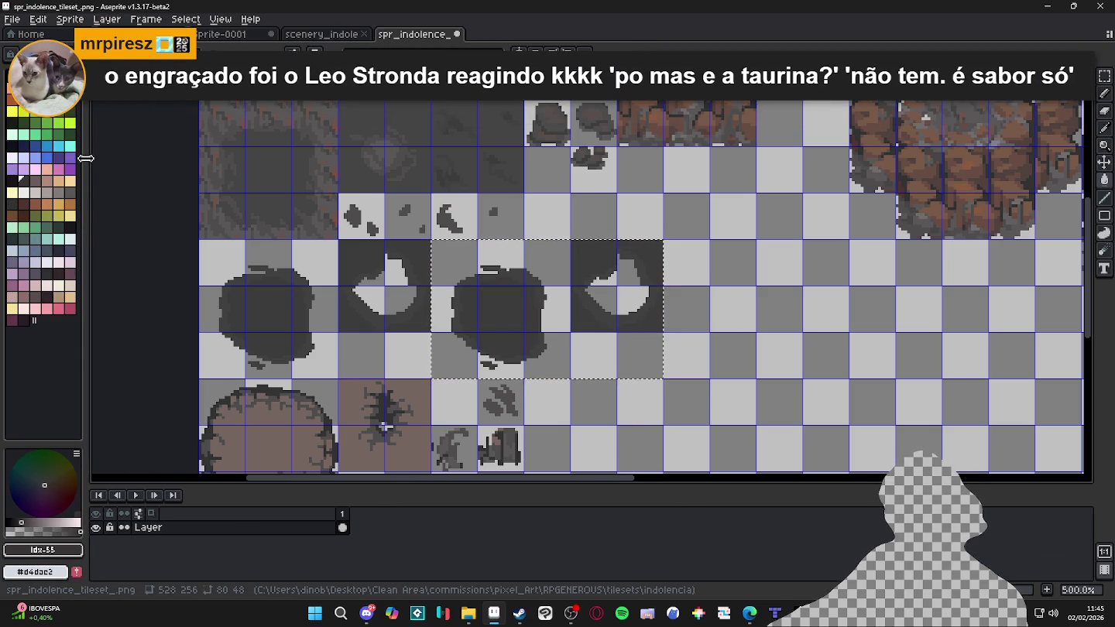
pyautogui.click(12, 180)
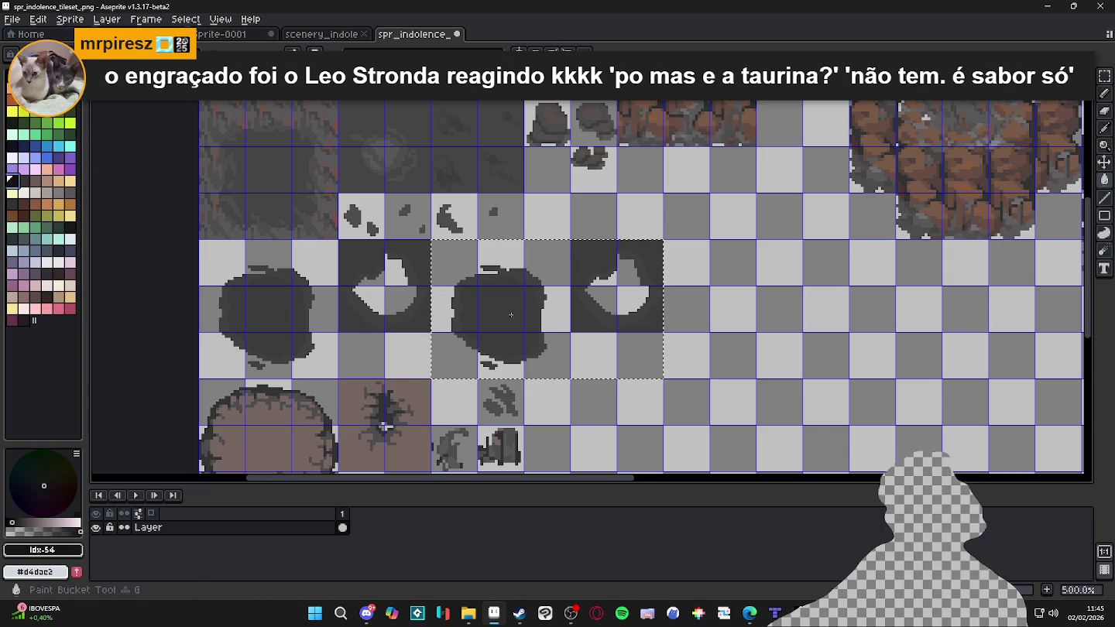
pyautogui.click(457, 298)
pyautogui.press('0')
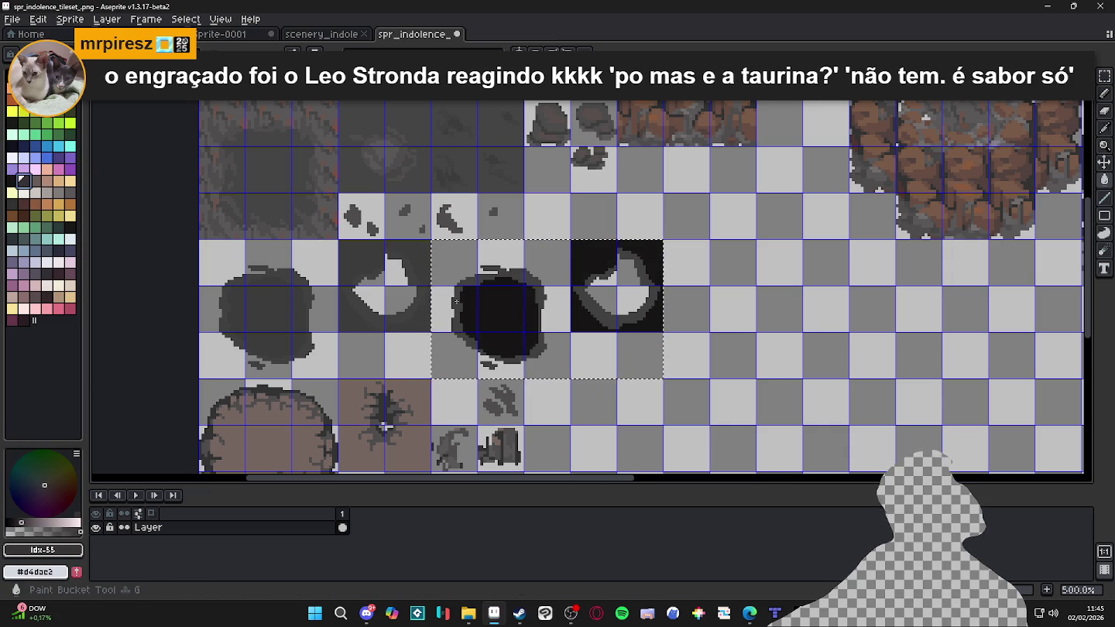
pyautogui.press('9')
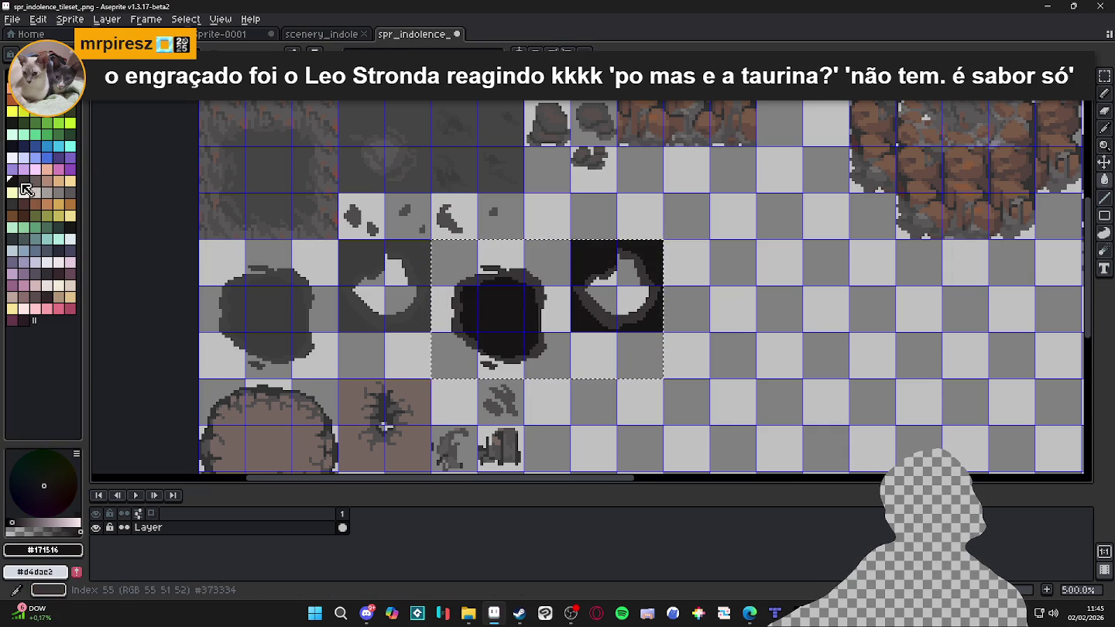
pyautogui.press('0')
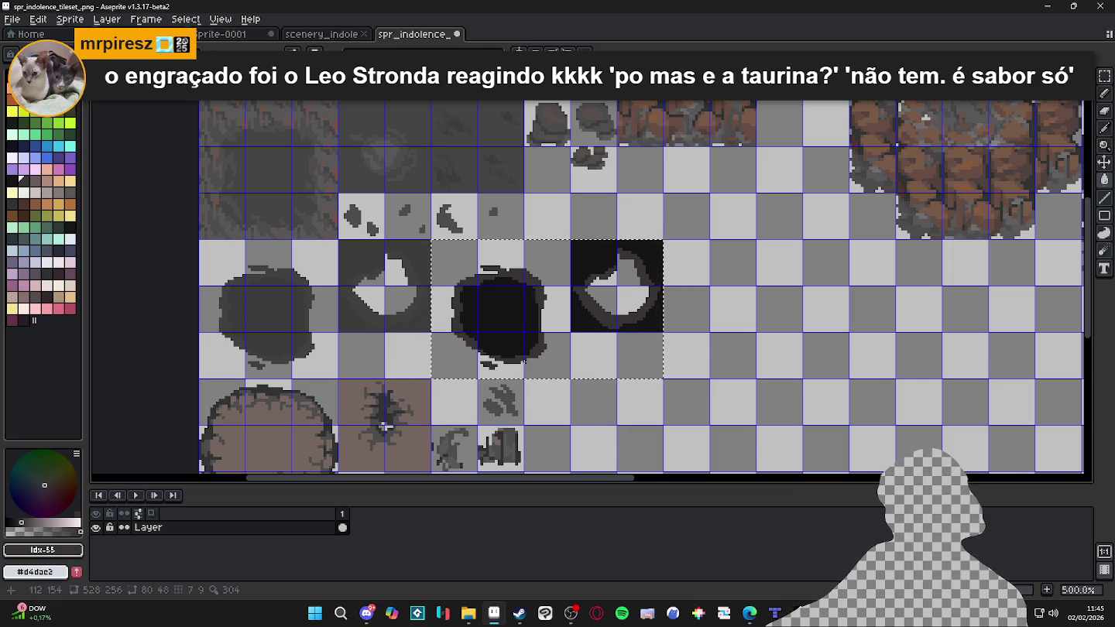
pyautogui.scroll(1, 565, 331)
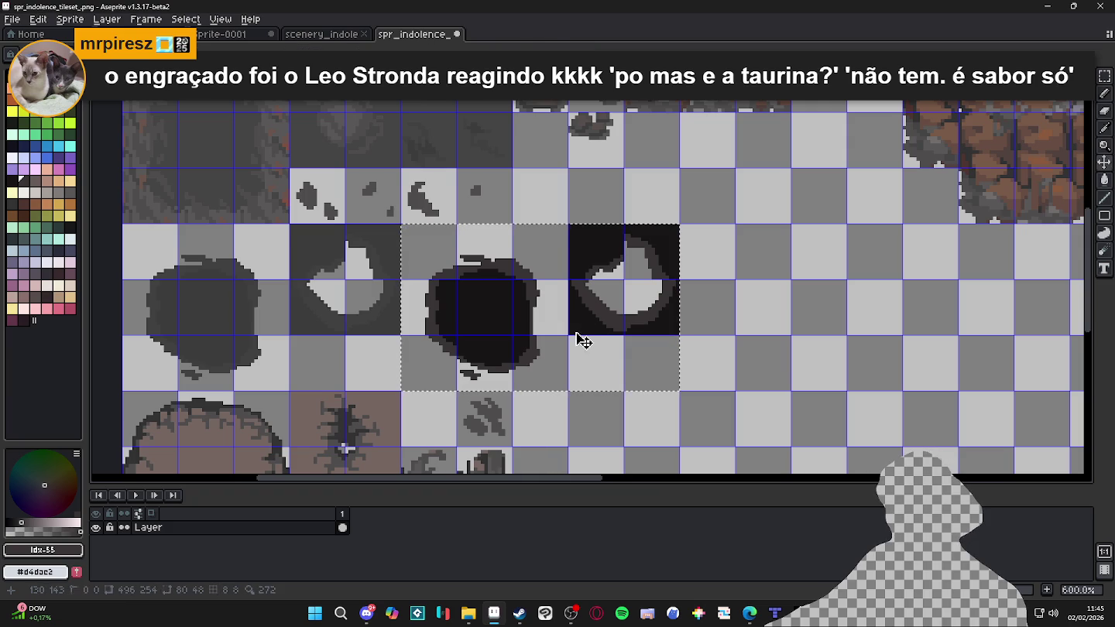
pyautogui.hotkey('ctrl', 'z')
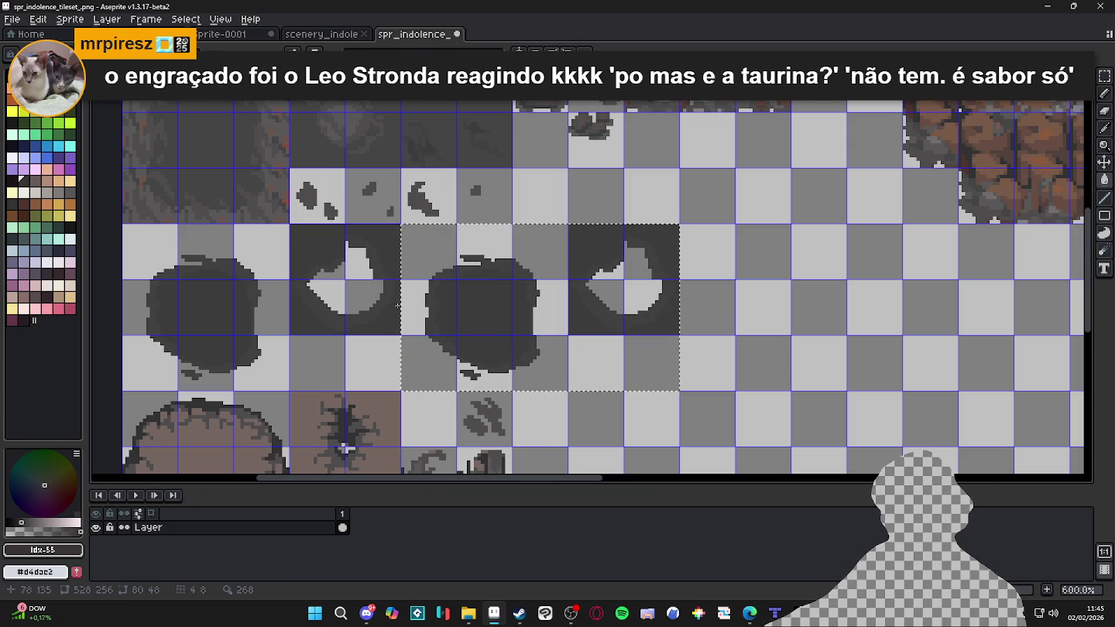
# Fill the pit blob and its ring tile near-black after testing a pale colour
pyautogui.click(12, 191)
pyautogui.click(436, 326)
pyautogui.hotkey('ctrl', 'z')
pyautogui.keyDown('alt'); pyautogui.click(256, 289); pyautogui.keyUp('alt')
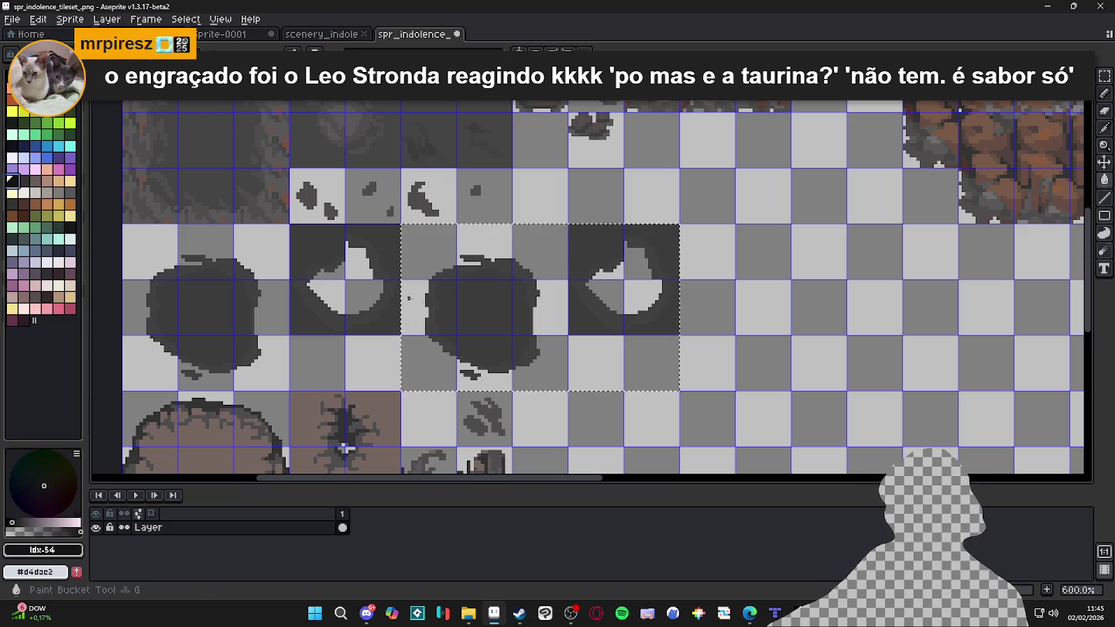
pyautogui.press(']')
pyautogui.click(506, 325)
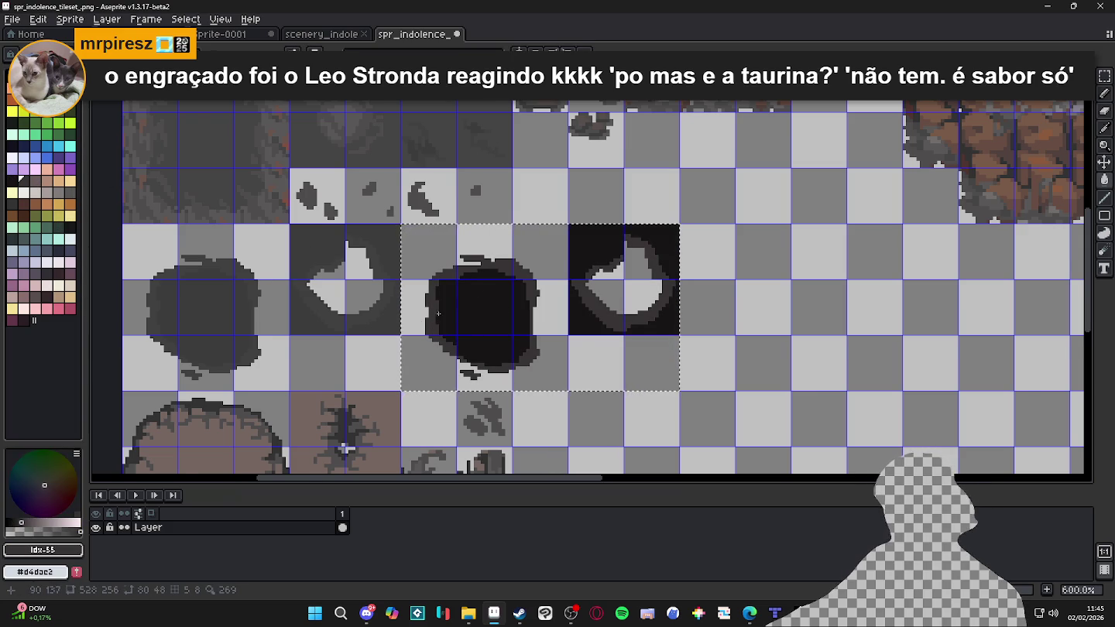
# Deselect, save spr_indolence_tileset.png, and return to Tiled's tileset panel
pyautogui.scroll(-1, 438, 312)
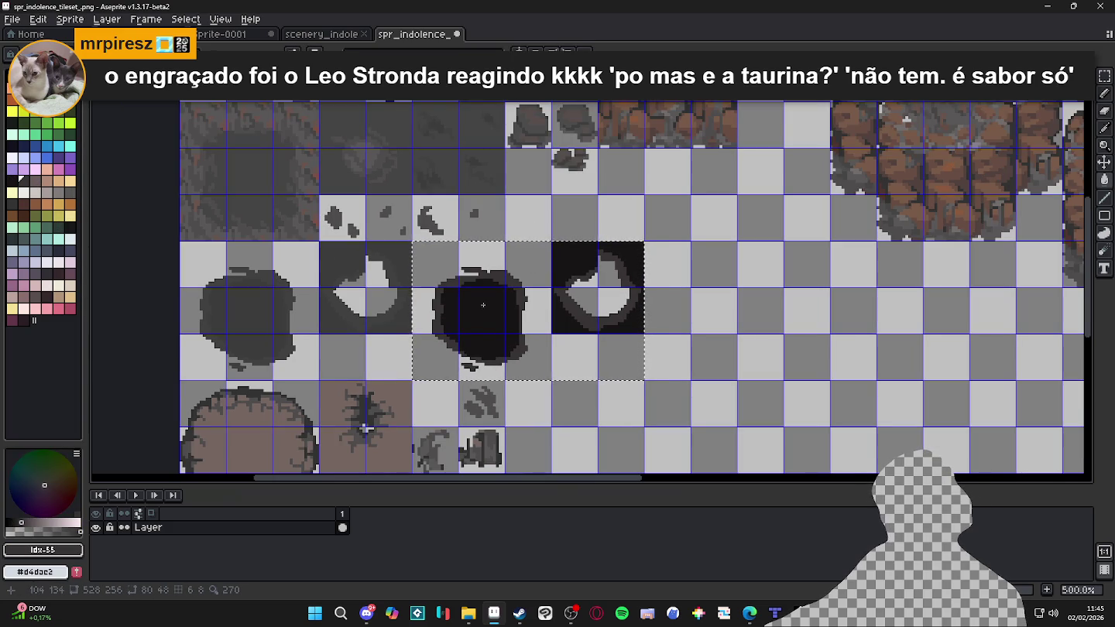
pyautogui.scroll(-1, 495, 321)
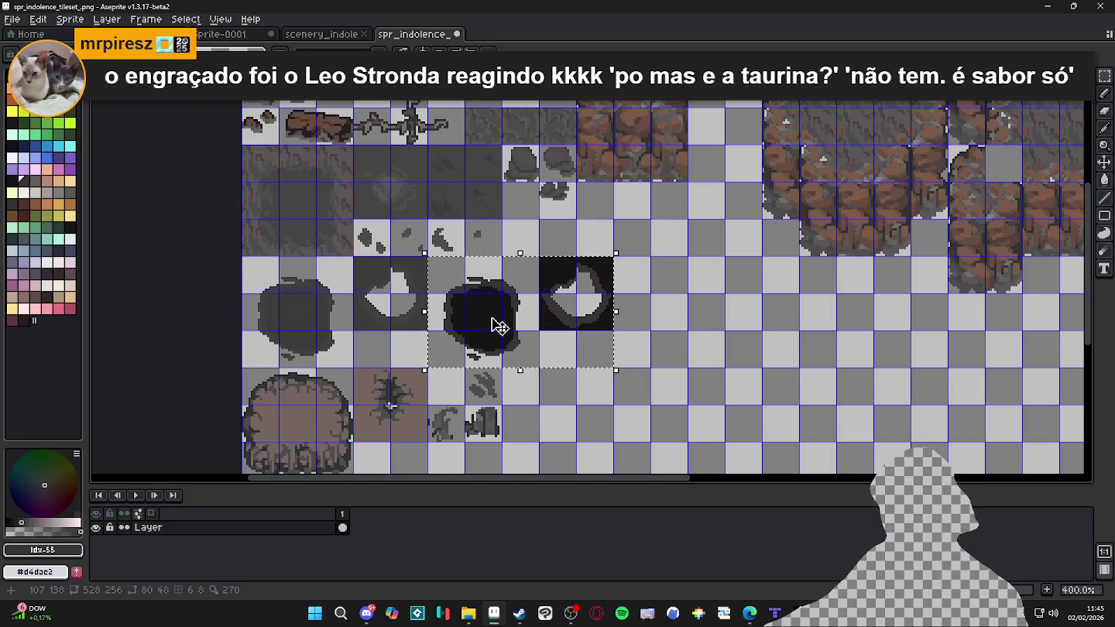
pyautogui.click(664, 365)
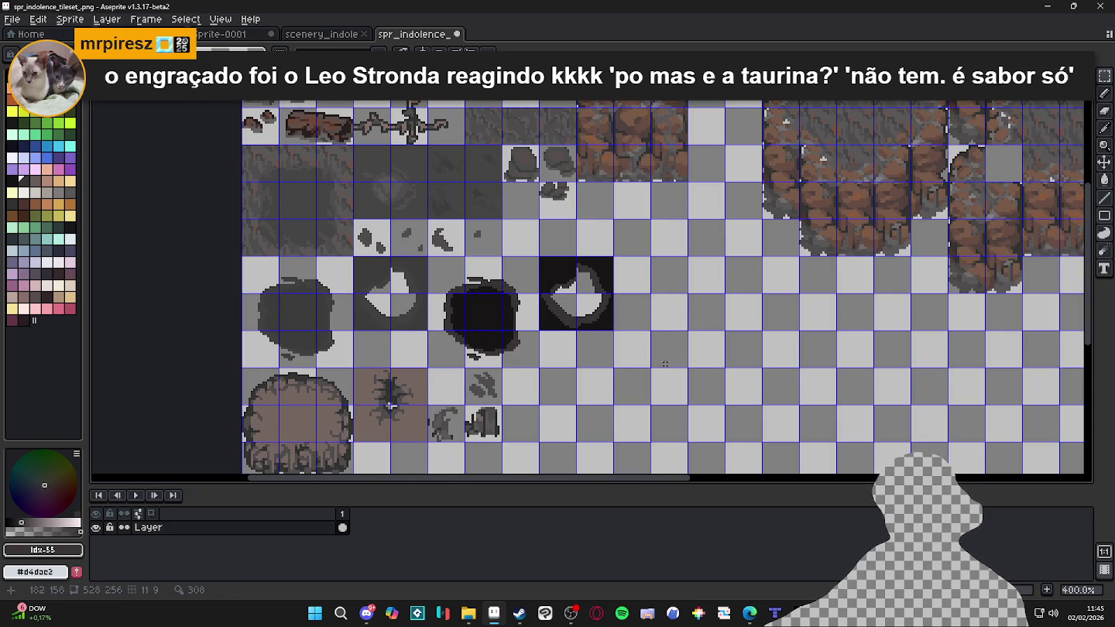
pyautogui.hotkey('ctrl', 's')
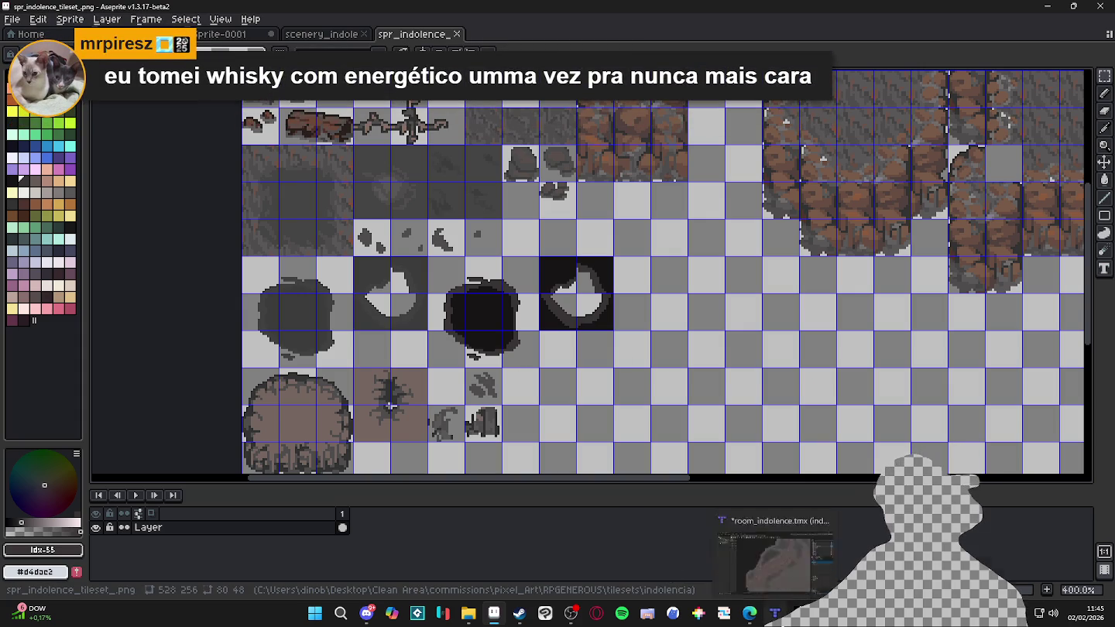
pyautogui.click(774, 614)
pyautogui.press('b')
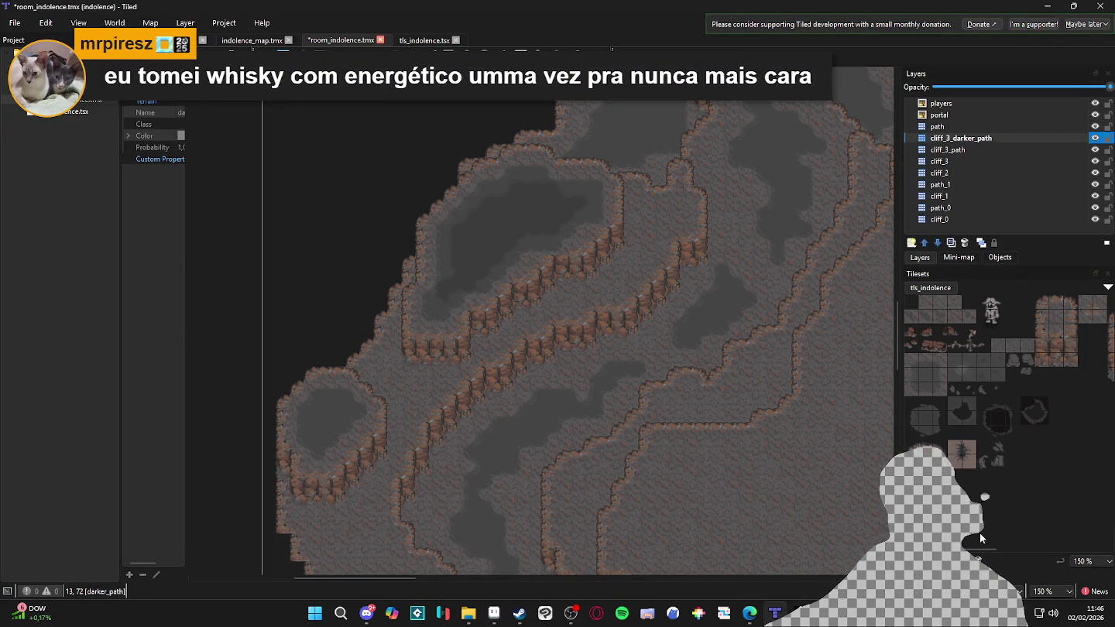
# Open the tls_indolence tileset for editing from the Terrain Sets dock and widen the dock
pyautogui.click(960, 577)
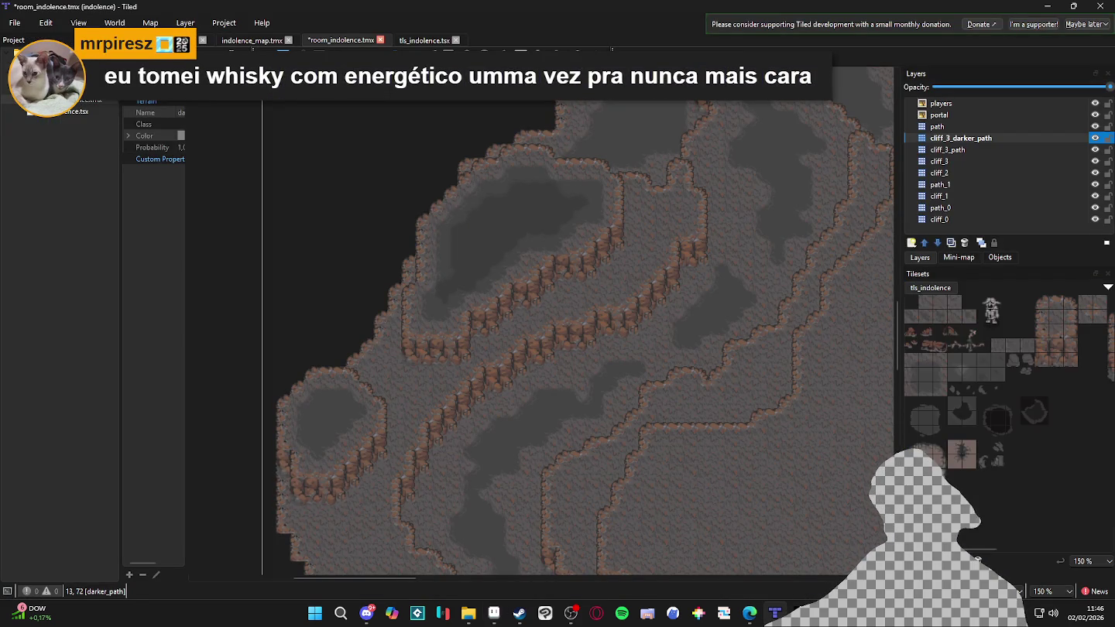
pyautogui.click(1091, 561)
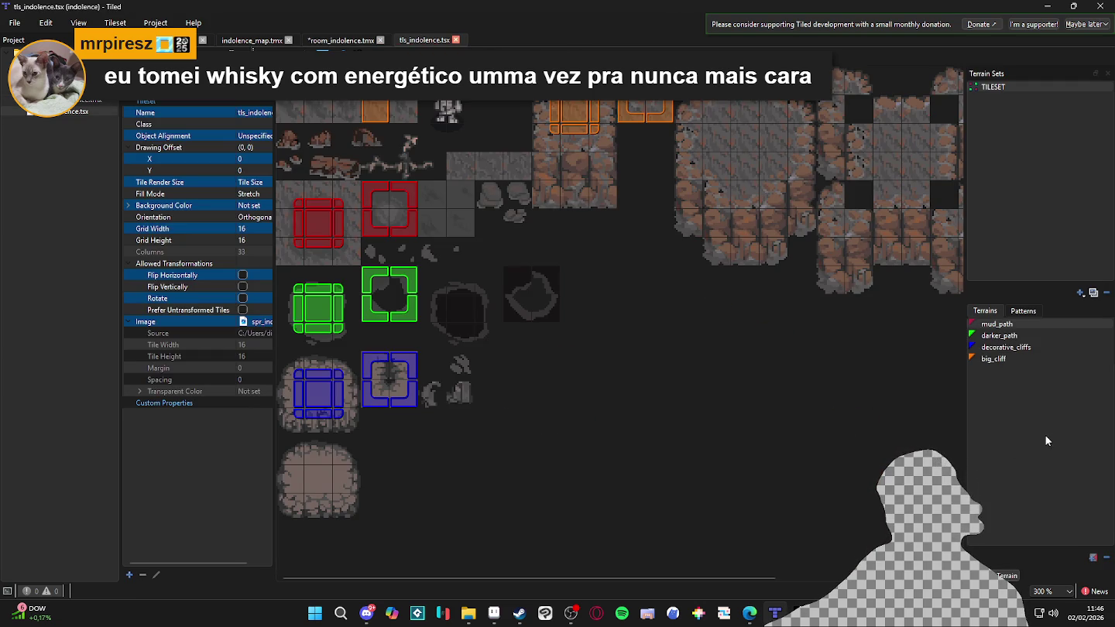
pyautogui.moveTo(965, 421); pyautogui.dragTo(938, 418)
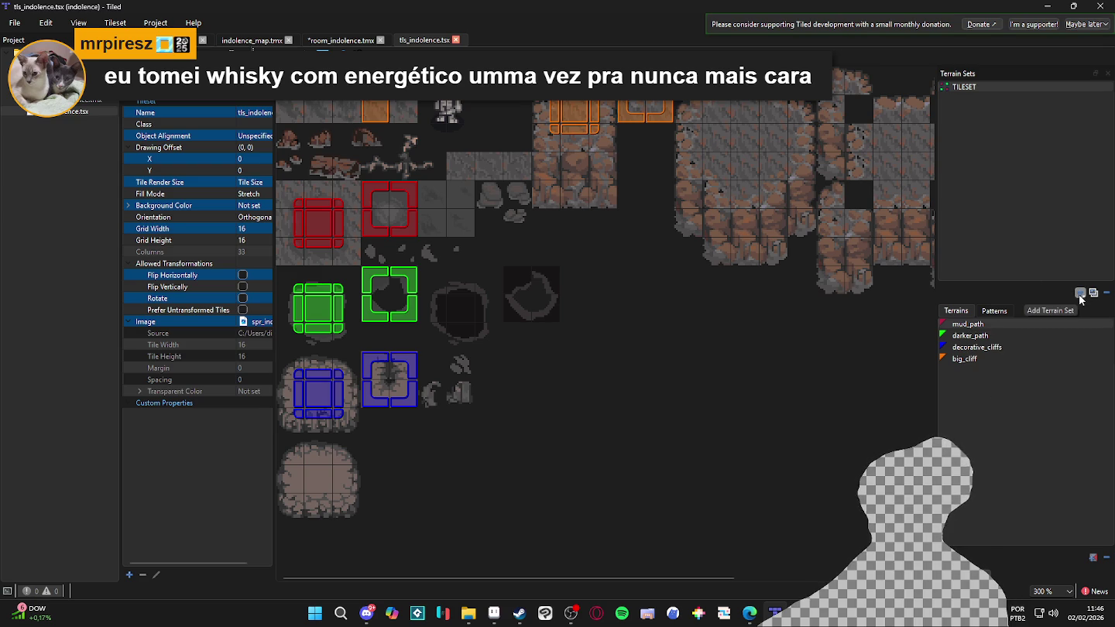
# Add a fifth, still-unnamed terrain after big_cliff in the tls_indolence terrain list
pyautogui.click(1092, 557)
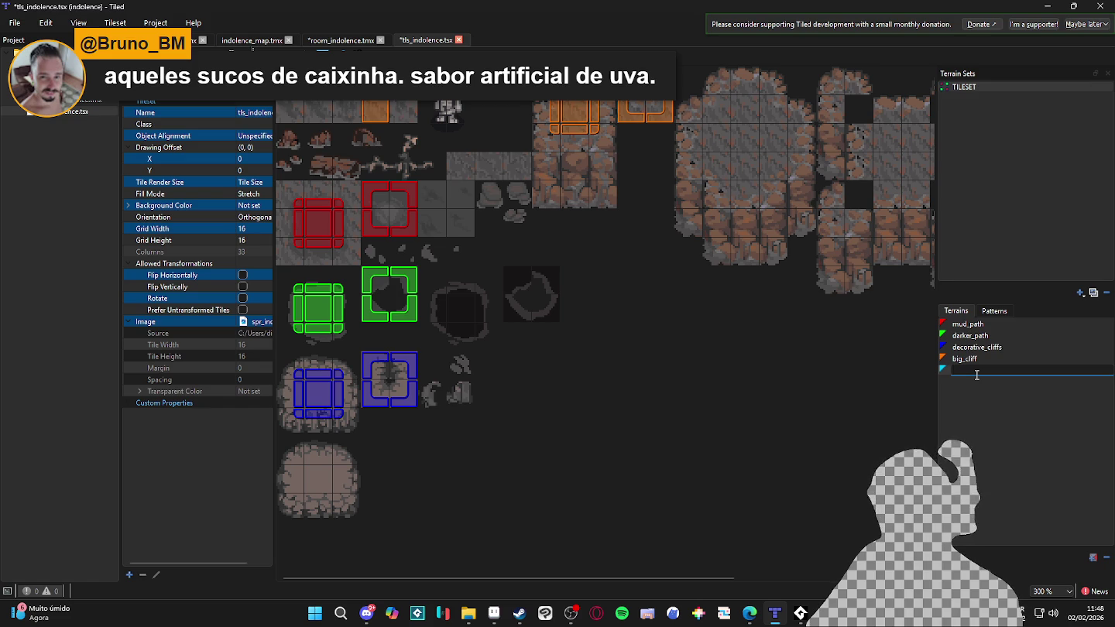
# Name the new terrain deep_transition and save the tileset
pyautogui.write('deep_trensition')
pyautogui.press('Return')
pyautogui.hotkey('ctrl', 's')
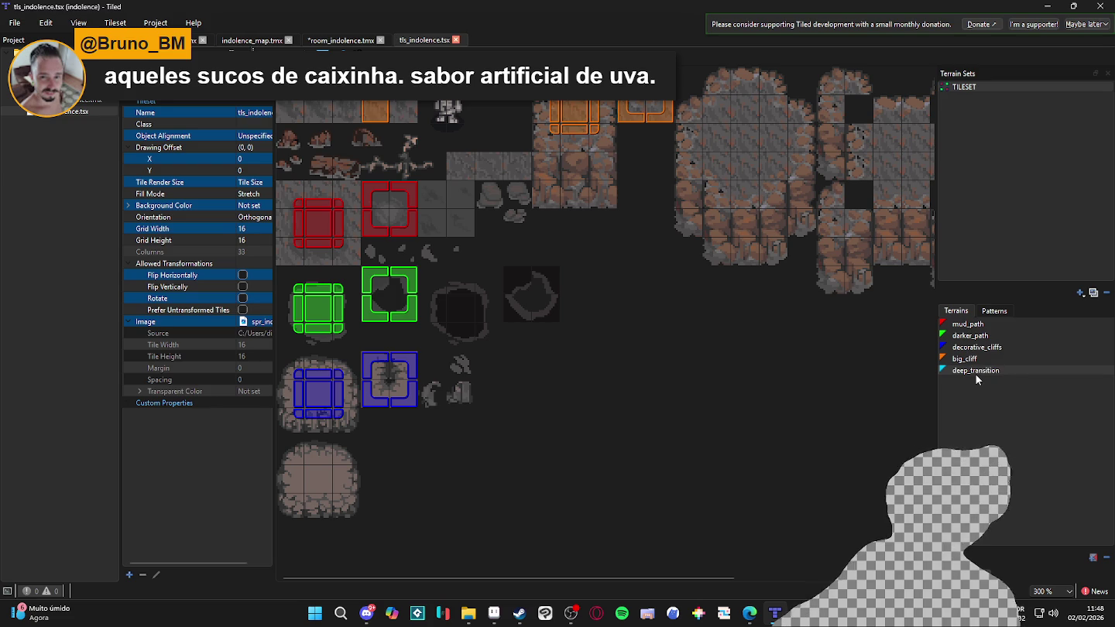
# Mark deep_transition on the two black pit tiles, save, and select the terrain
pyautogui.moveTo(441, 293)
pyautogui.mouseDown()
pyautogui.moveTo(481, 290)
pyautogui.moveTo(481, 329)
pyautogui.moveTo(443, 330)
pyautogui.moveTo(509, 287)
pyautogui.moveTo(509, 317)
pyautogui.moveTo(541, 316)
pyautogui.moveTo(560, 272)
pyautogui.moveTo(534, 272)
pyautogui.moveTo(573, 272)
pyautogui.mouseUp()
pyautogui.rightClick(572, 272)
pyautogui.click(765, 375)
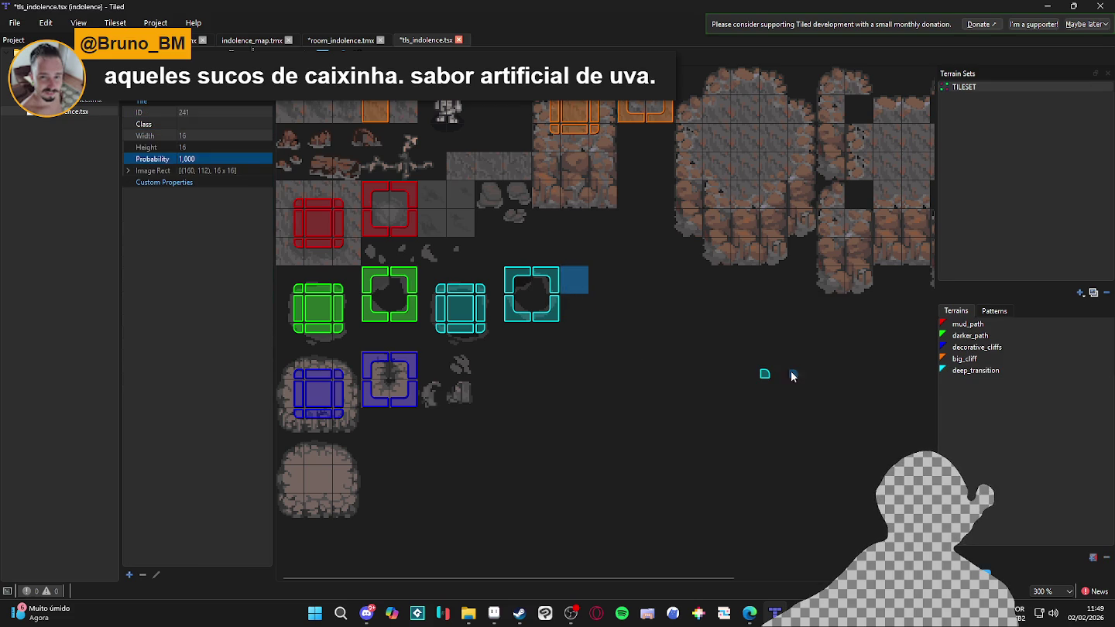
pyautogui.hotkey('ctrl', 's')
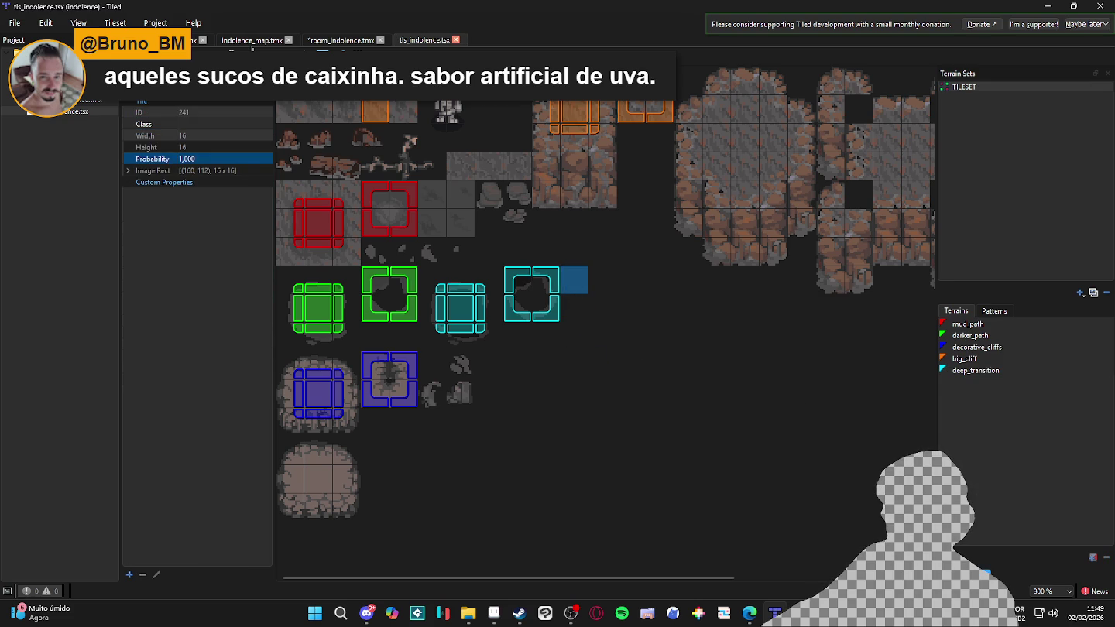
pyautogui.click(983, 372)
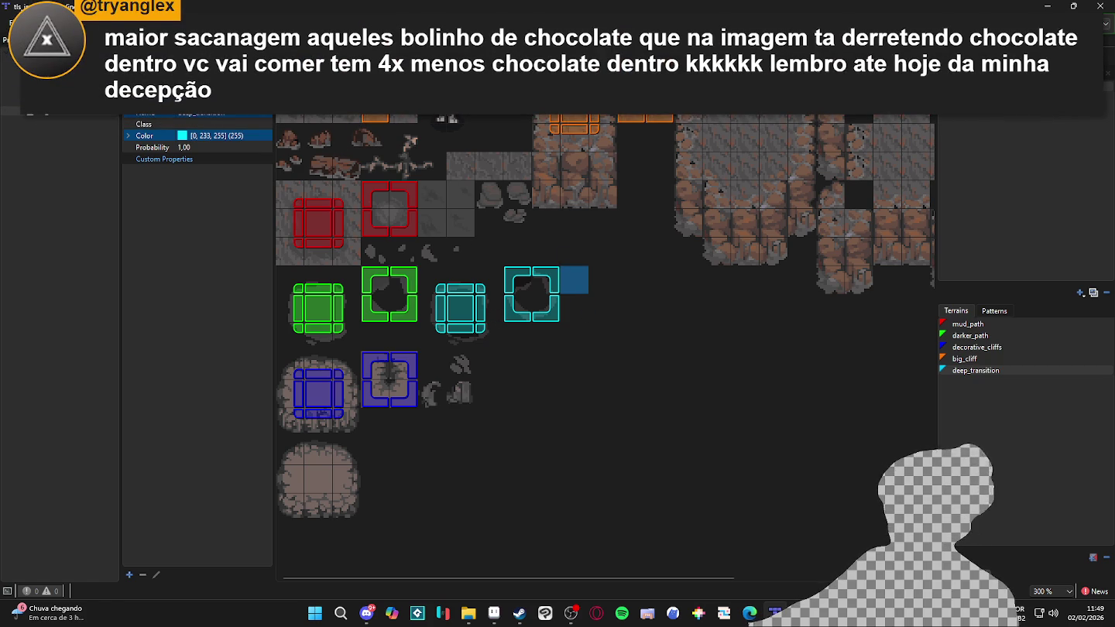
# Switch back from the tileset editor to the room_indolence.tmx map
pyautogui.hotkey('ctrl', 'Tab')
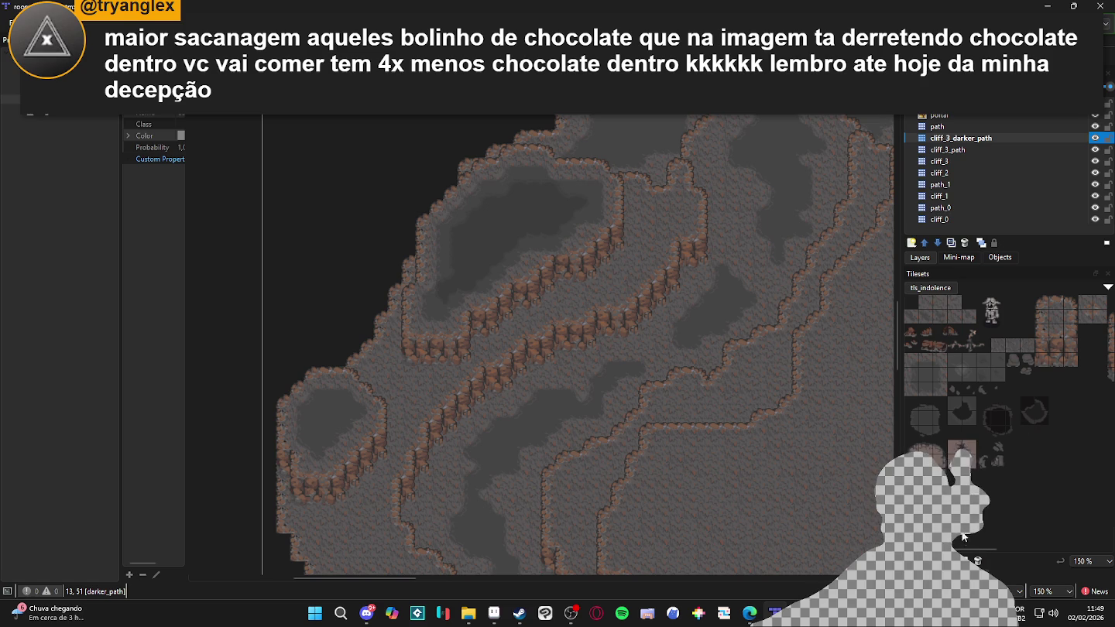
# Start a black deep_transition pit on the upper cave floor
pyautogui.press('t')
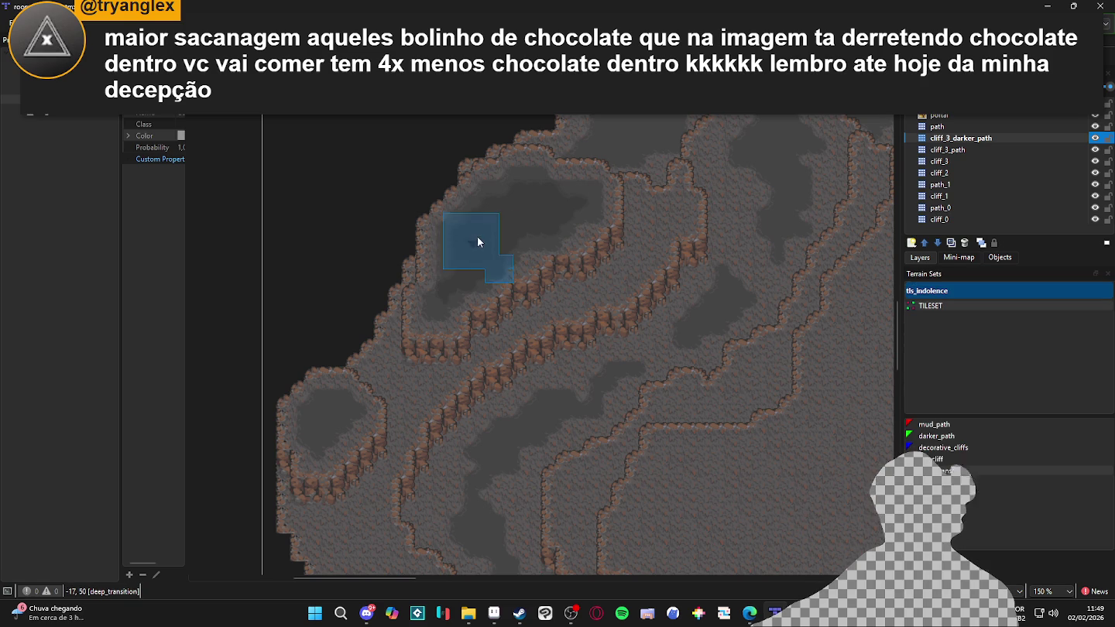
pyautogui.scroll(3, 505, 229)
pyautogui.moveTo(509, 150)
pyautogui.mouseDown()
pyautogui.moveTo(588, 148)
pyautogui.moveTo(602, 171)
pyautogui.moveTo(570, 175)
pyautogui.mouseUp()
pyautogui.hotkey('ctrl', 'z')
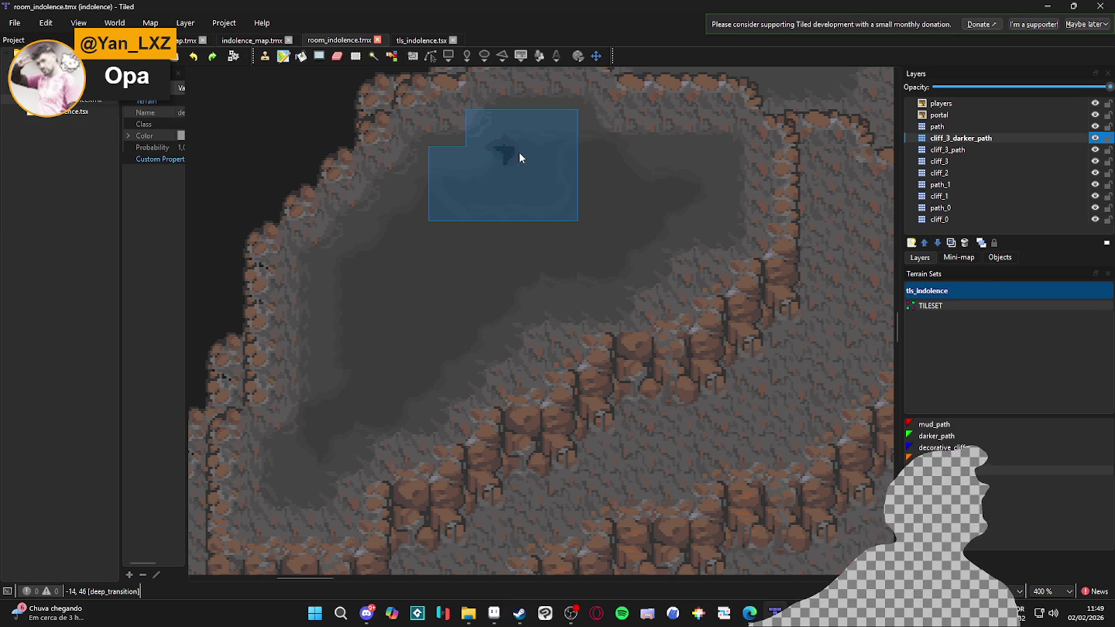
pyautogui.moveTo(518, 152)
pyautogui.mouseDown()
pyautogui.moveTo(517, 179)
pyautogui.moveTo(456, 183)
pyautogui.moveTo(443, 190)
pyautogui.moveTo(440, 219)
pyautogui.moveTo(385, 252)
pyautogui.moveTo(405, 245)
pyautogui.moveTo(380, 271)
pyautogui.moveTo(360, 268)
pyautogui.moveTo(366, 372)
pyautogui.moveTo(349, 403)
pyautogui.moveTo(396, 388)
pyautogui.moveTo(392, 290)
pyautogui.moveTo(488, 250)
pyautogui.moveTo(532, 202)
pyautogui.moveTo(521, 182)
pyautogui.moveTo(666, 185)
pyautogui.moveTo(581, 228)
pyautogui.moveTo(345, 427)
pyautogui.moveTo(336, 394)
pyautogui.moveTo(326, 433)
pyautogui.moveTo(343, 368)
pyautogui.moveTo(460, 342)
pyautogui.mouseUp()
# Extend the black pit right and down across the upper basin floor
pyautogui.scroll(-2, 459, 343)
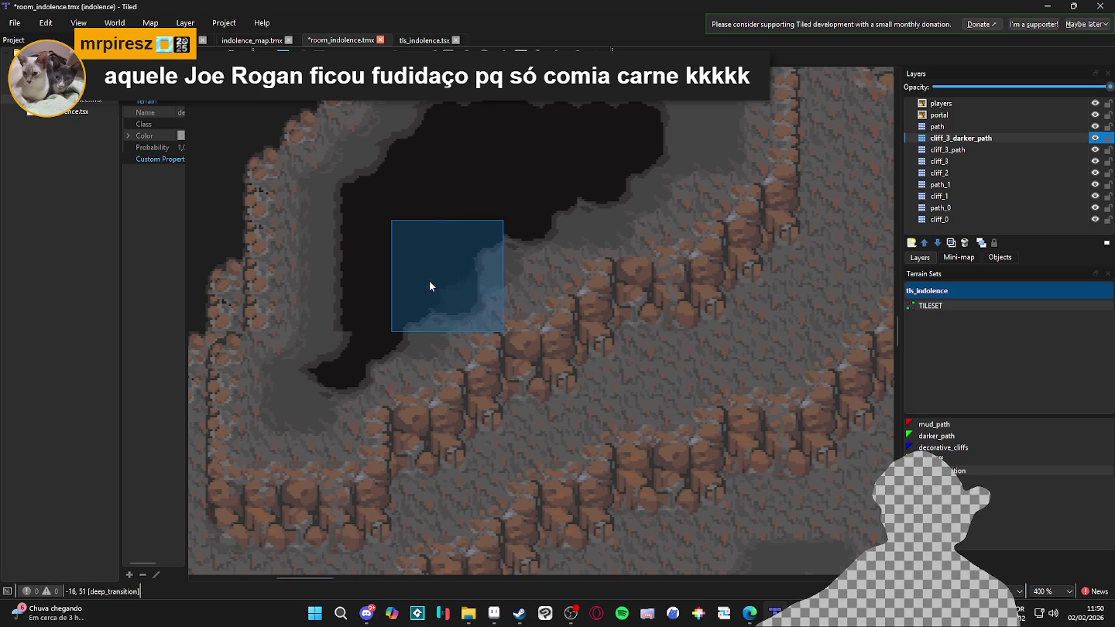
pyautogui.moveTo(435, 280)
pyautogui.mouseDown()
pyautogui.moveTo(463, 290)
pyautogui.moveTo(520, 257)
pyautogui.mouseUp()
pyautogui.scroll(4, 453, 318)
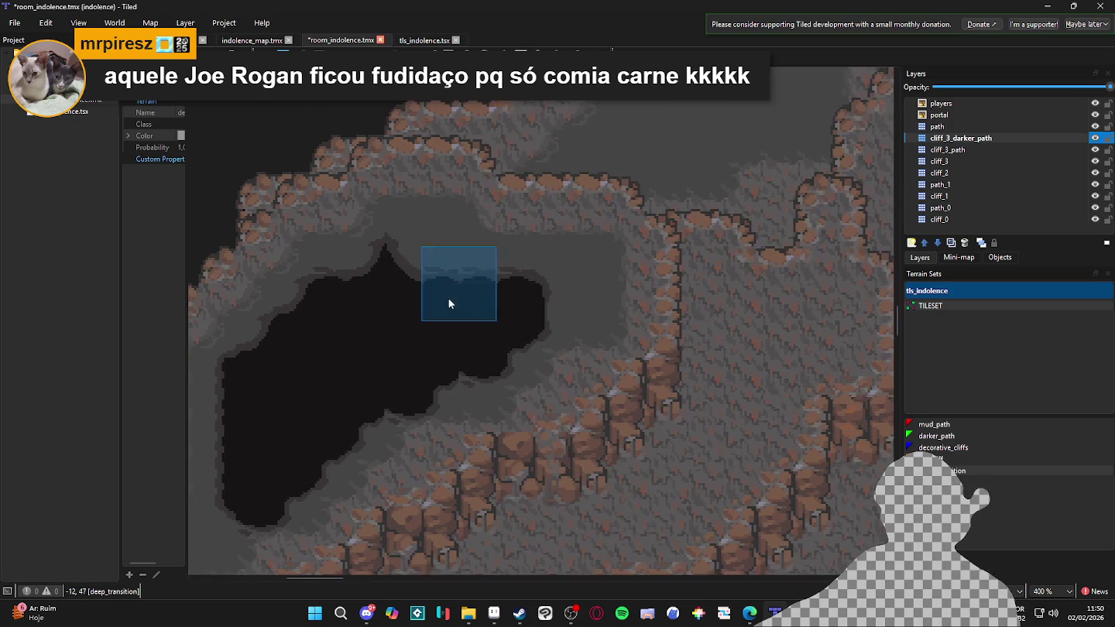
pyautogui.moveTo(415, 262); pyautogui.dragTo(538, 264)
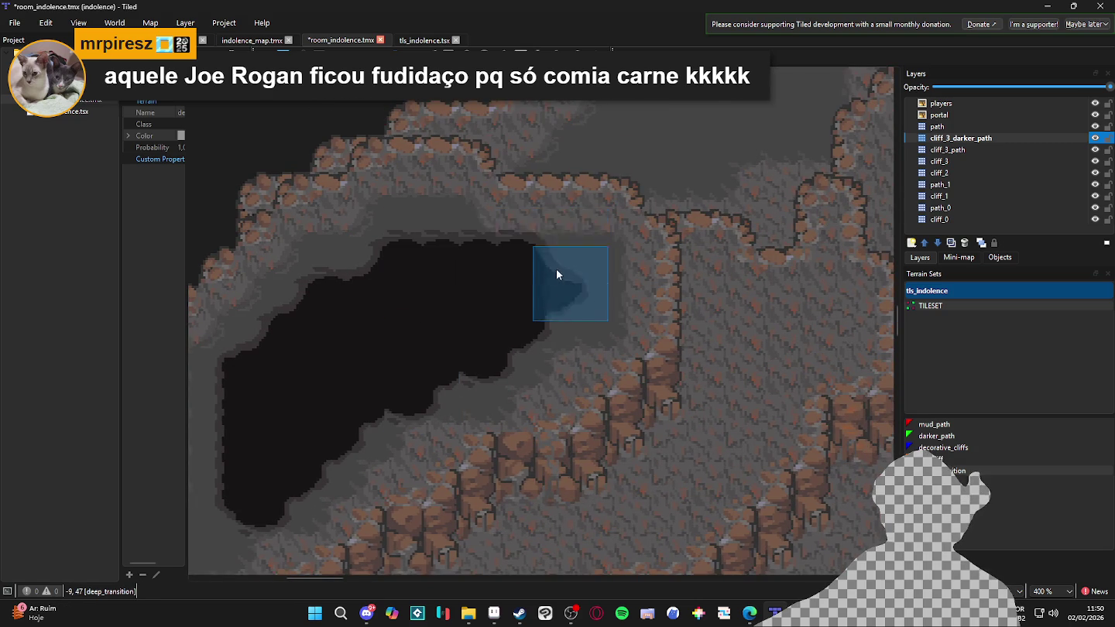
pyautogui.scroll(-3, 558, 269)
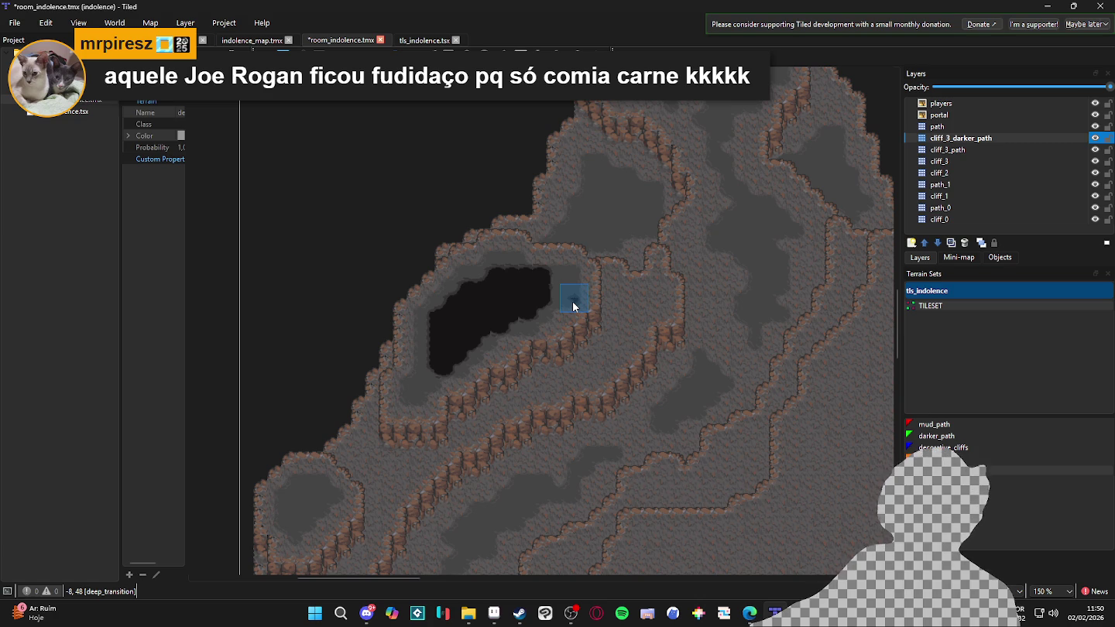
pyautogui.scroll(3, 557, 288)
pyautogui.moveTo(603, 290)
pyautogui.mouseDown()
pyautogui.moveTo(566, 316)
pyautogui.moveTo(574, 281)
pyautogui.moveTo(526, 360)
pyautogui.moveTo(486, 395)
pyautogui.moveTo(389, 406)
pyautogui.moveTo(376, 431)
pyautogui.moveTo(457, 386)
pyautogui.moveTo(400, 446)
pyautogui.moveTo(303, 480)
pyautogui.moveTo(292, 498)
pyautogui.moveTo(255, 496)
pyautogui.mouseUp()
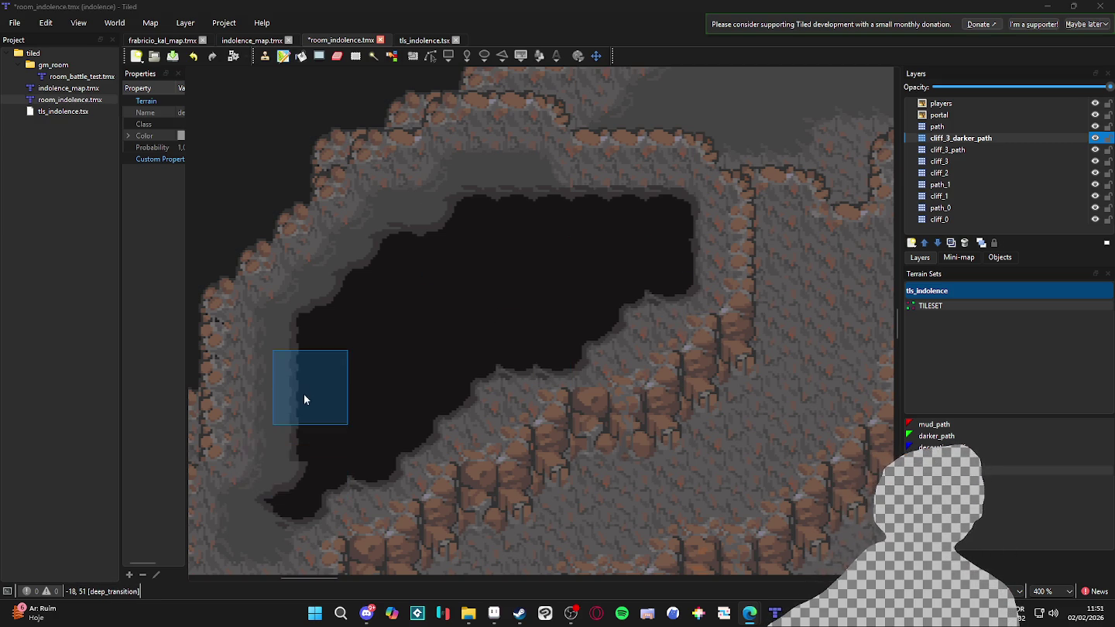
# Round off the large black pit's lower-left tip
pyautogui.moveTo(343, 379); pyautogui.dragTo(544, 277)
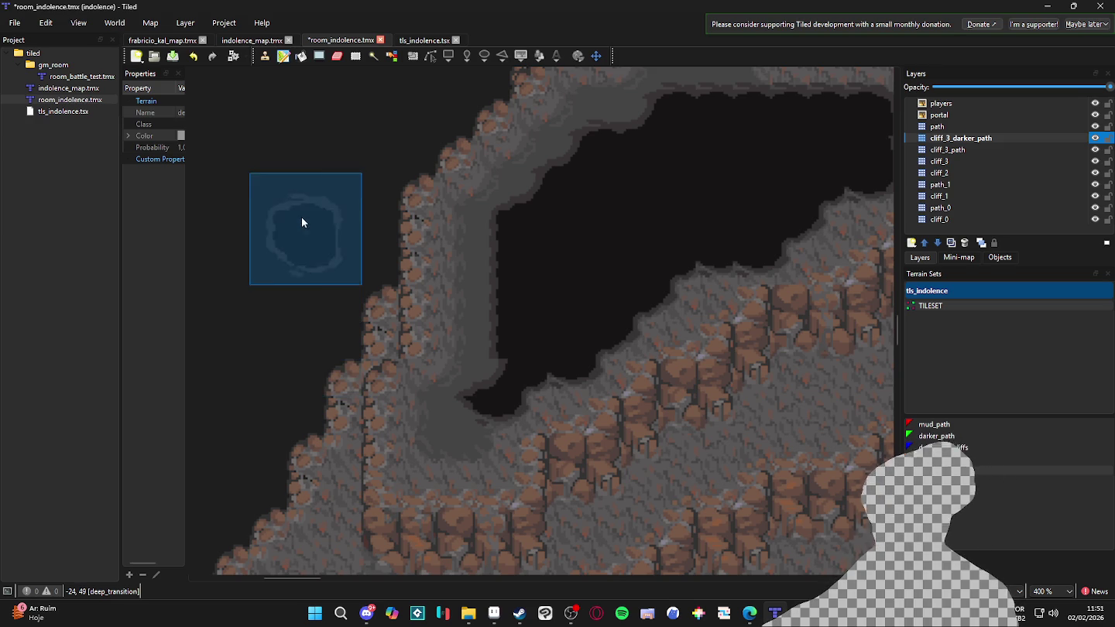
pyautogui.scroll(-2, 303, 221)
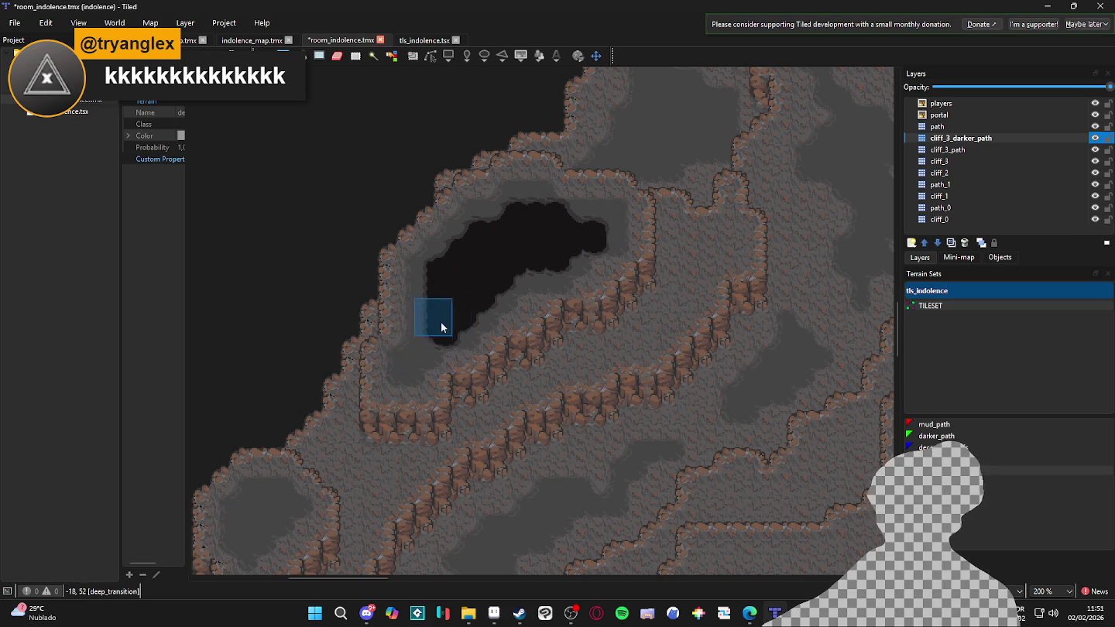
pyautogui.click(413, 363)
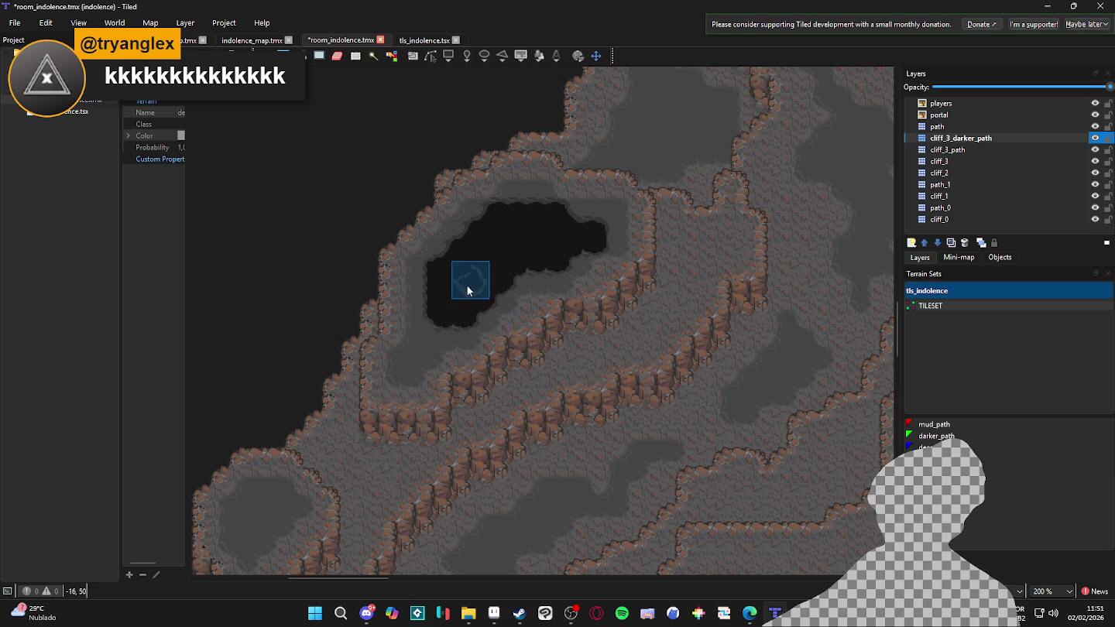
pyautogui.click(418, 338)
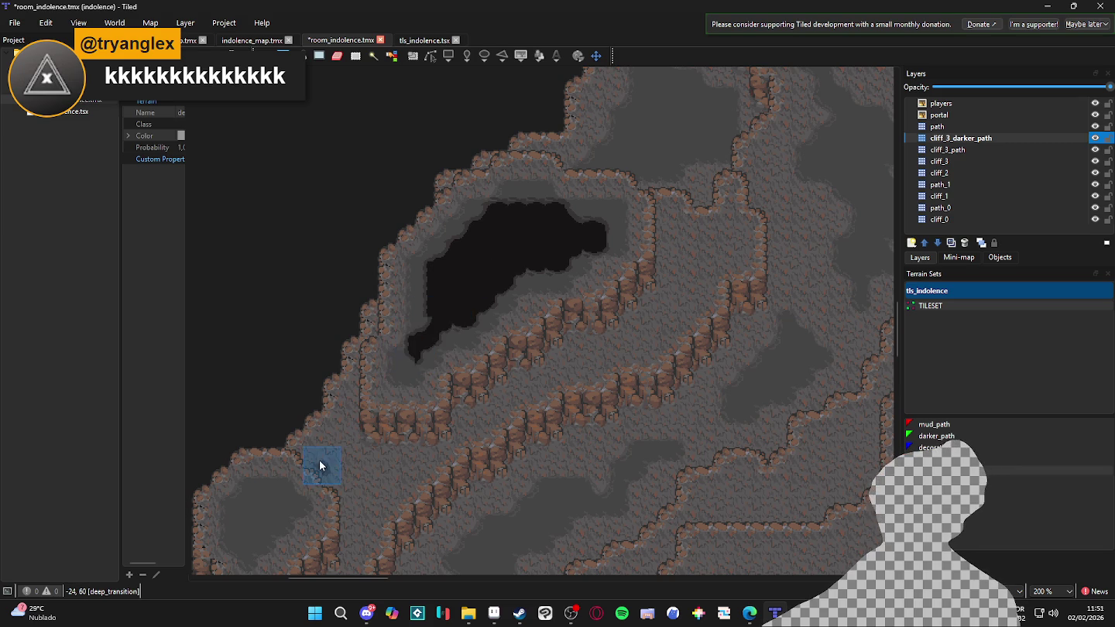
# Paint a small black deep_transition pit in the lower-left cave basin
pyautogui.scroll(-1, 308, 304)
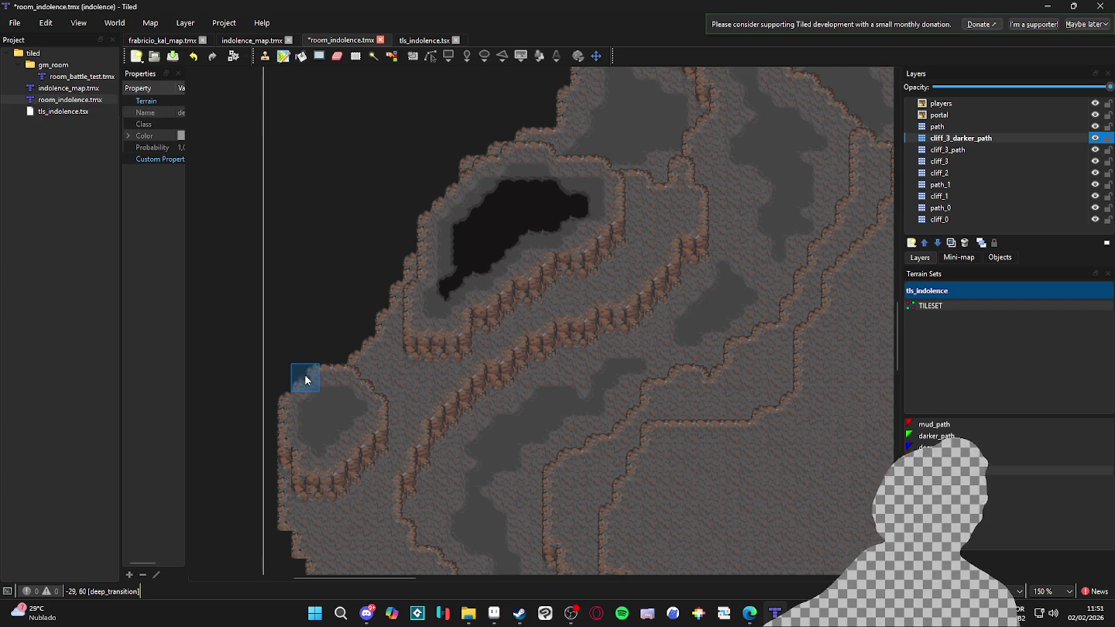
pyautogui.moveTo(408, 340); pyautogui.dragTo(456, 281)
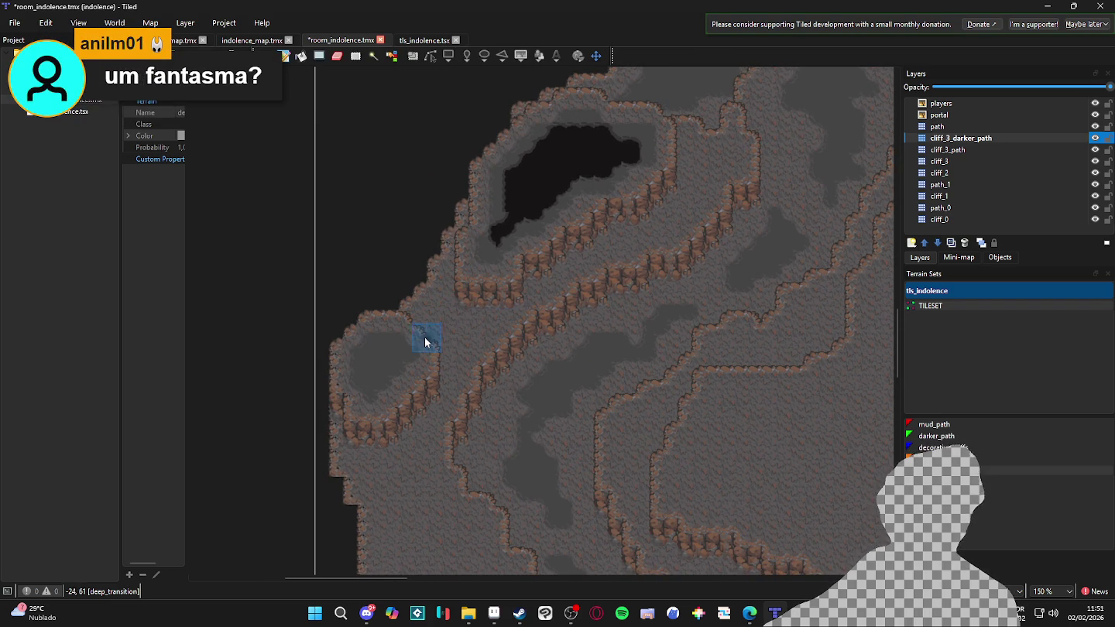
pyautogui.scroll(2, 388, 324)
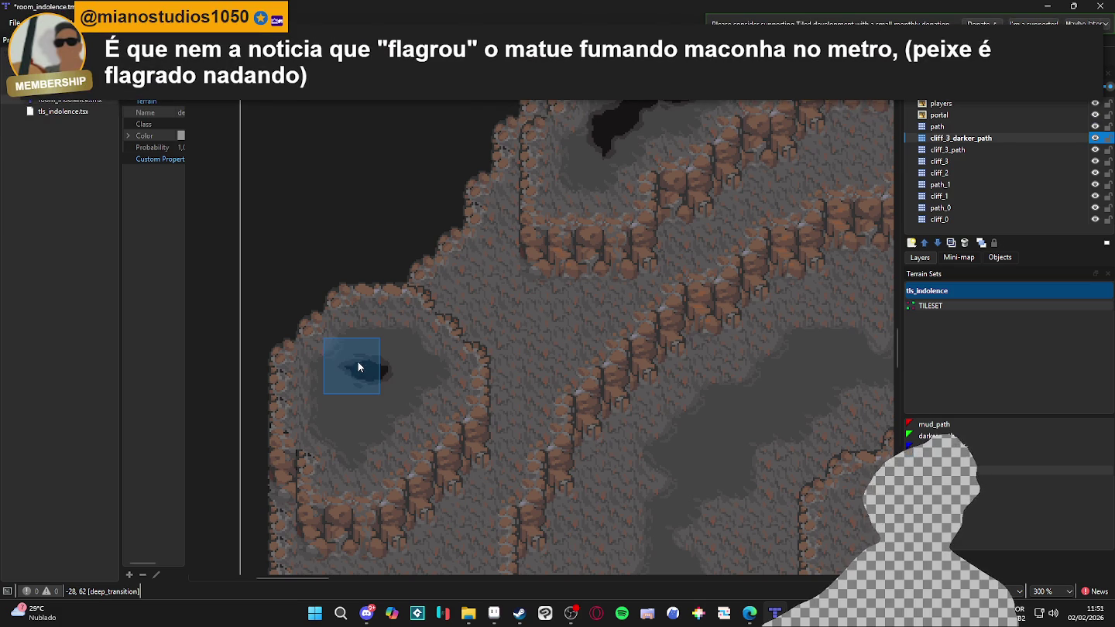
pyautogui.moveTo(362, 390)
pyautogui.mouseDown()
pyautogui.moveTo(372, 397)
pyautogui.moveTo(359, 412)
pyautogui.mouseUp()
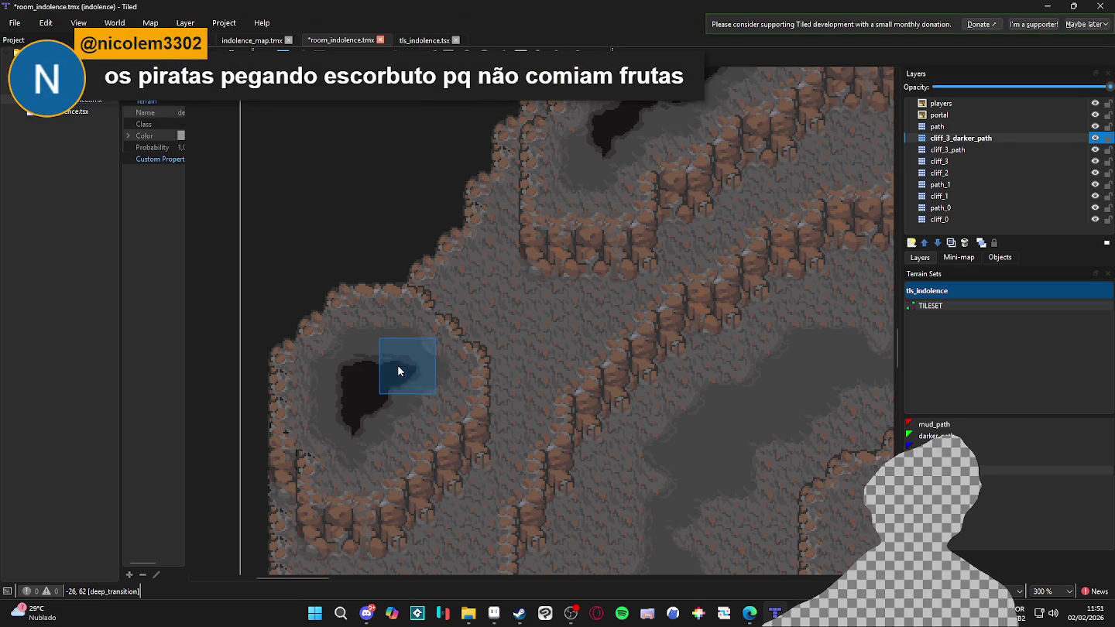
pyautogui.scroll(-3, 363, 434)
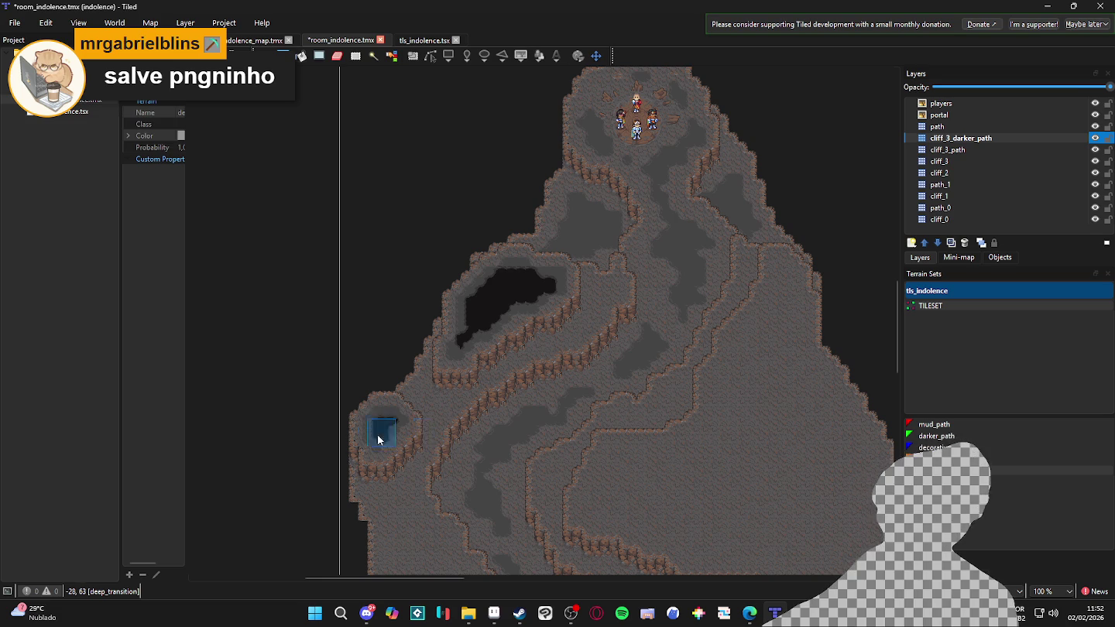
pyautogui.scroll(3, 391, 432)
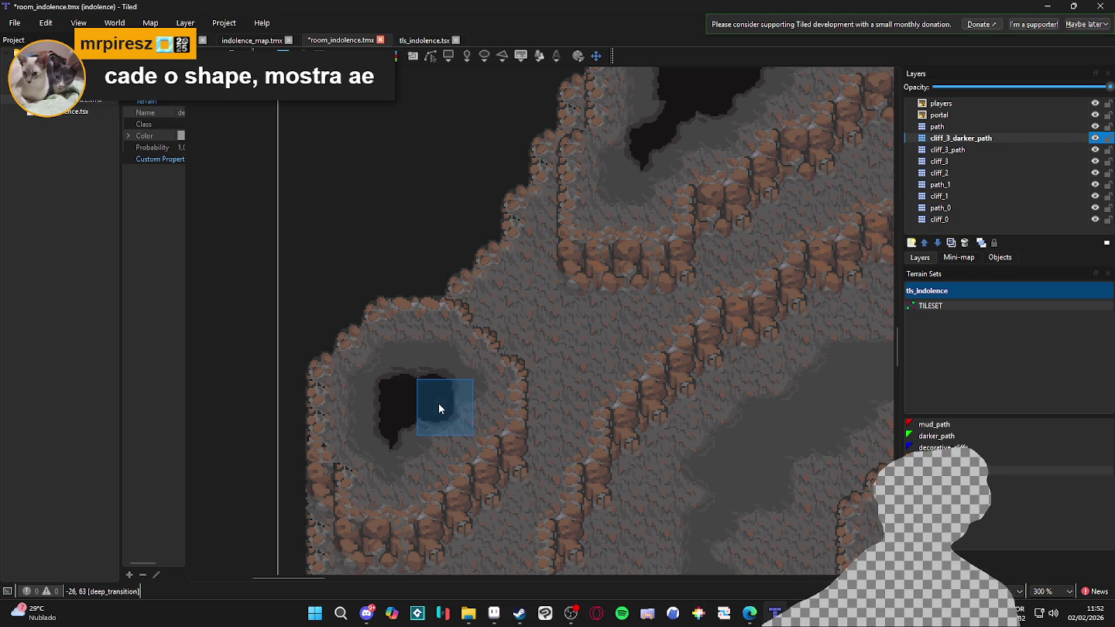
# Repaint the lower-left pit's edges to enlarge it, shift its interior up, and round its bottom
pyautogui.moveTo(417, 364); pyautogui.dragTo(440, 367)
pyautogui.moveTo(433, 411)
pyautogui.mouseDown()
pyautogui.moveTo(500, 419)
pyautogui.moveTo(483, 392)
pyautogui.moveTo(517, 359)
pyautogui.mouseUp()
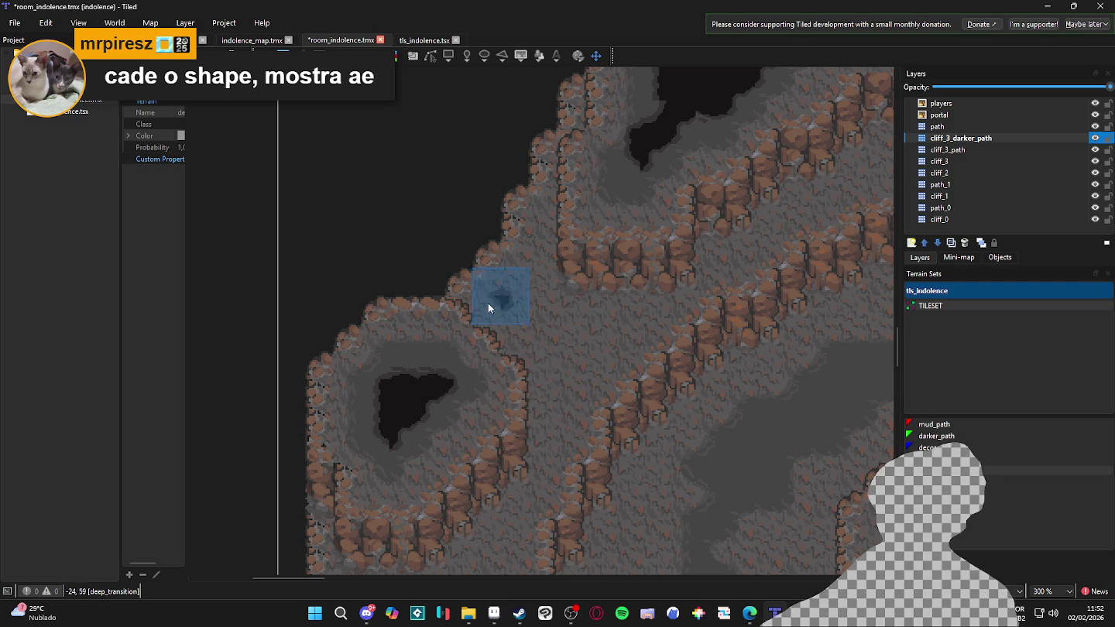
pyautogui.moveTo(404, 416); pyautogui.dragTo(413, 444)
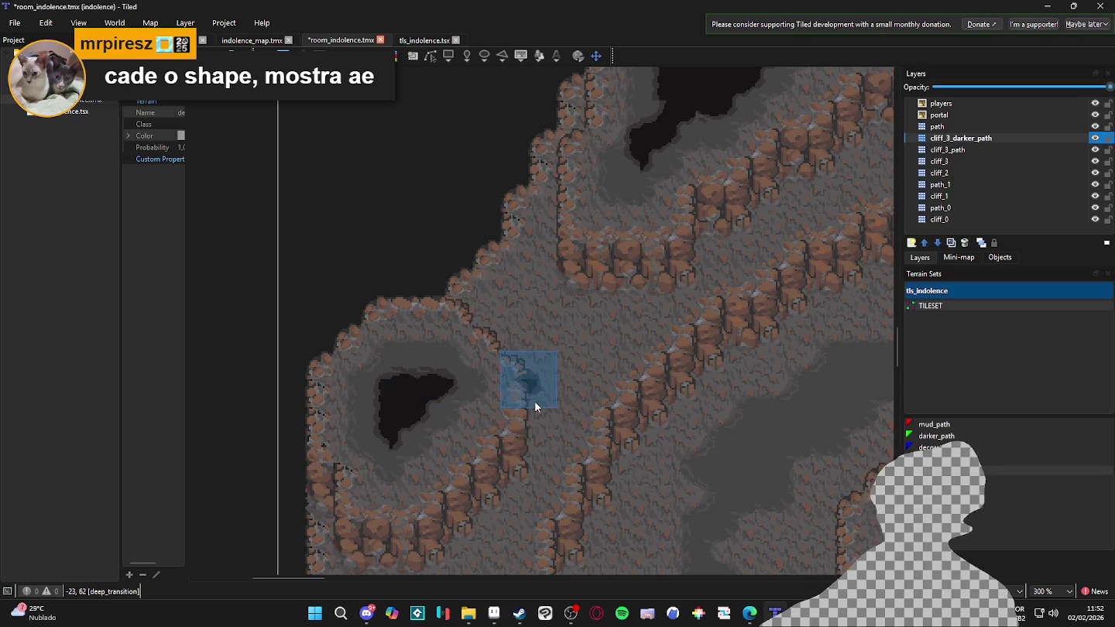
pyautogui.scroll(-2, 535, 401)
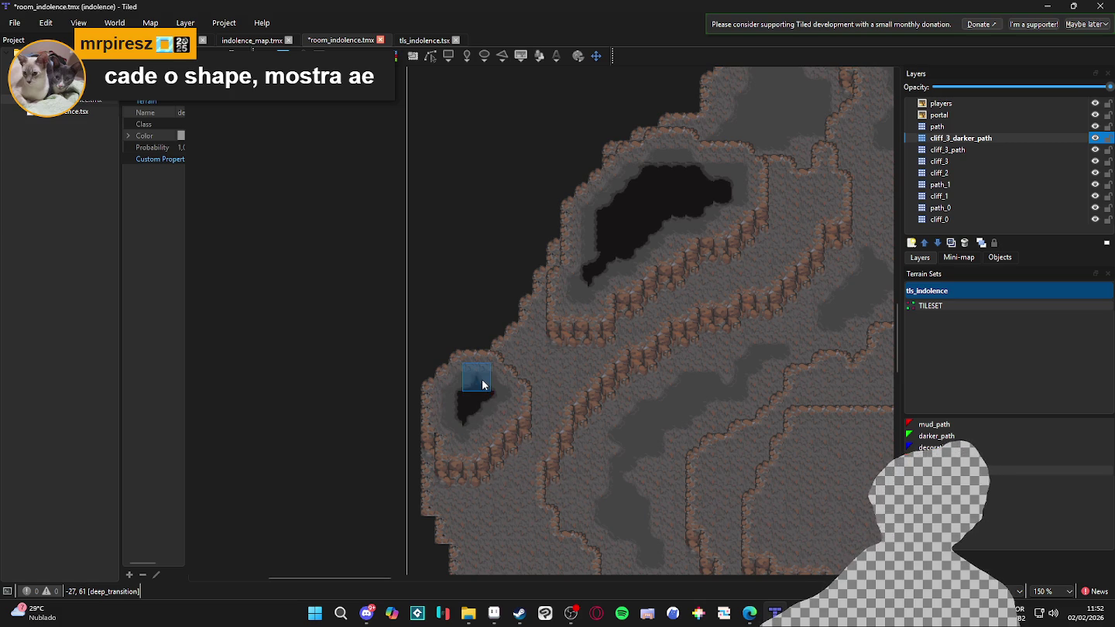
pyautogui.moveTo(484, 422)
pyautogui.mouseDown()
pyautogui.moveTo(517, 424)
pyautogui.moveTo(526, 440)
pyautogui.mouseUp()
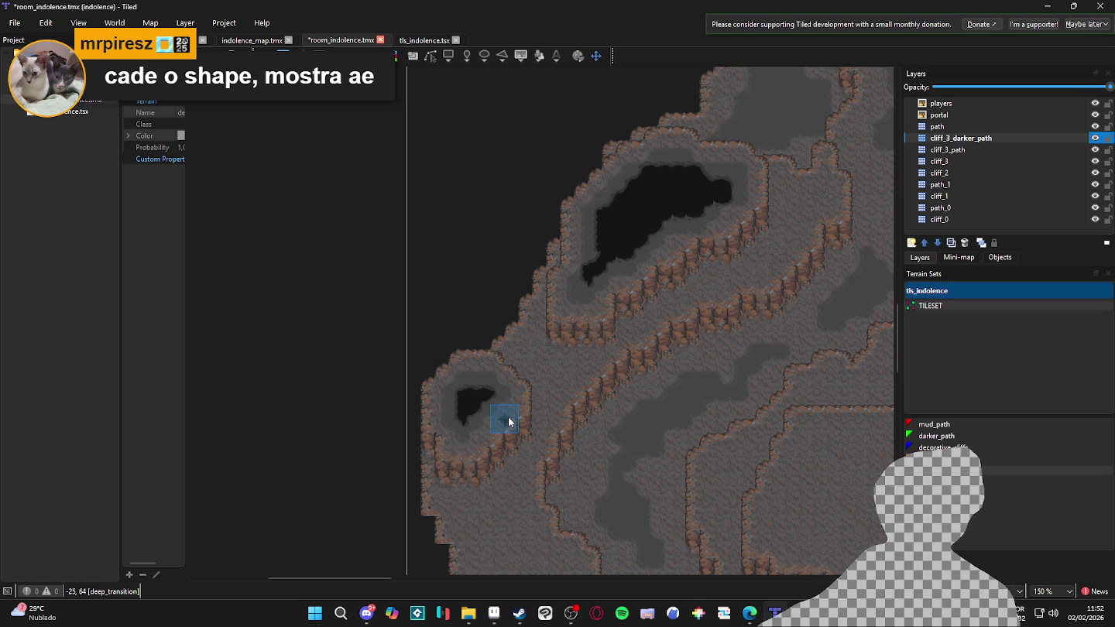
pyautogui.scroll(2, 484, 408)
pyautogui.moveTo(481, 361)
pyautogui.mouseDown()
pyautogui.moveTo(498, 364)
pyautogui.moveTo(500, 392)
pyautogui.moveTo(466, 427)
pyautogui.mouseUp()
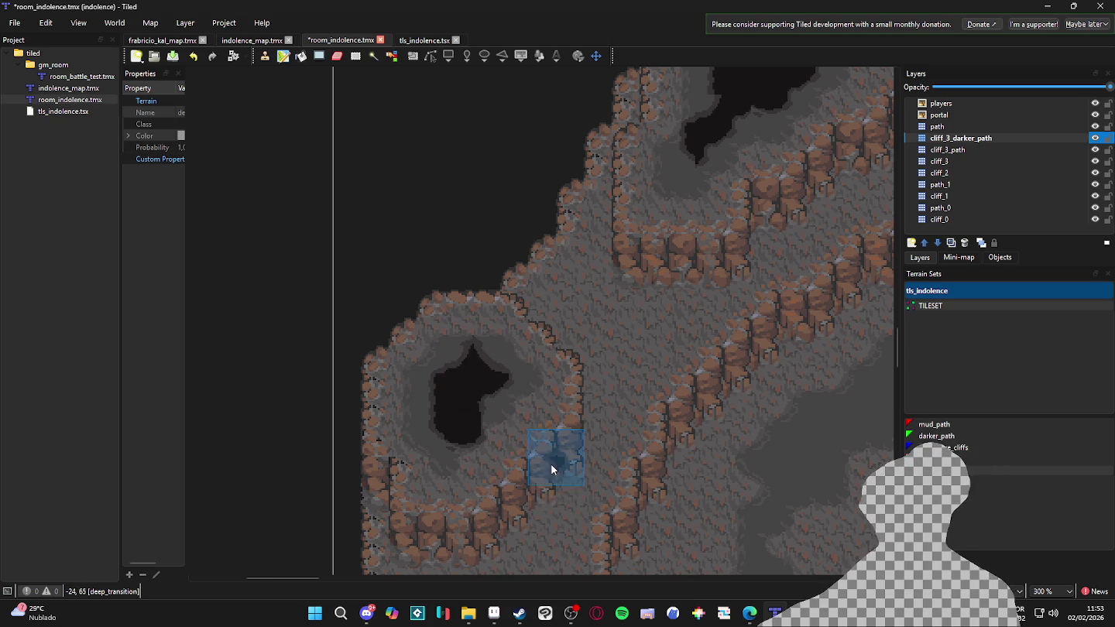
# Extend and smooth the upper edge of the large black pit
pyautogui.scroll(-2, 562, 470)
pyautogui.scroll(-1, 640, 449)
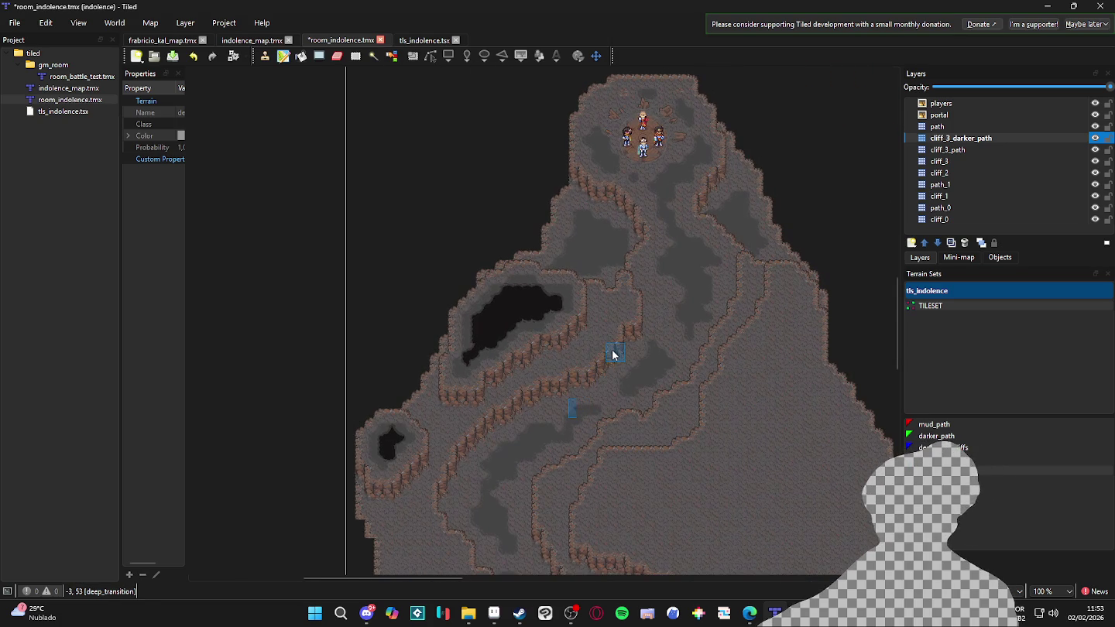
pyautogui.scroll(2, 499, 351)
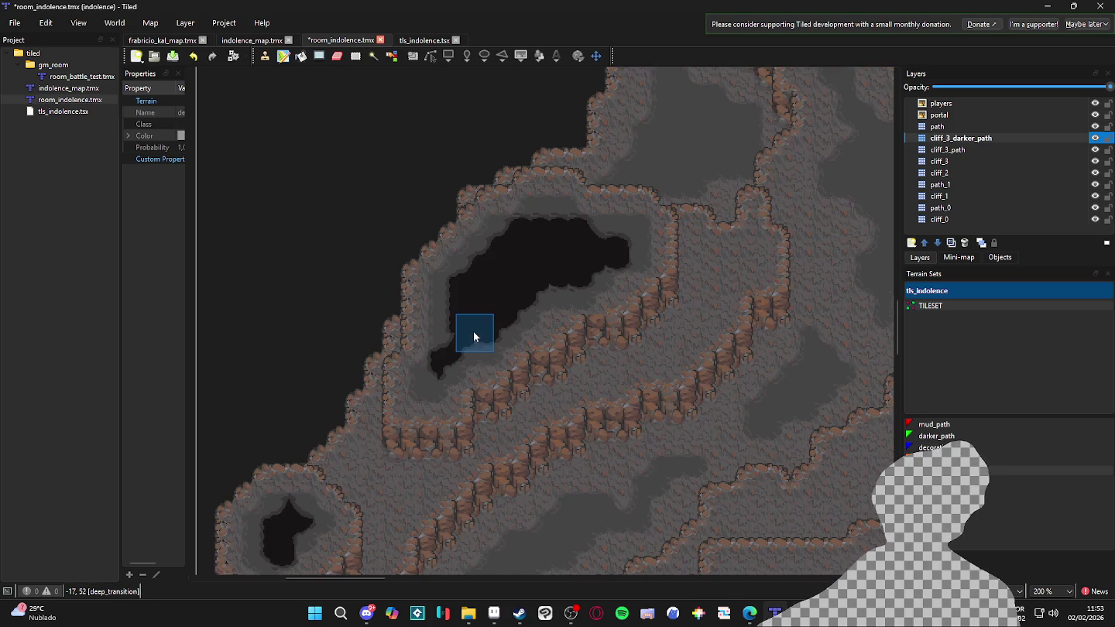
pyautogui.moveTo(456, 331); pyautogui.dragTo(478, 283)
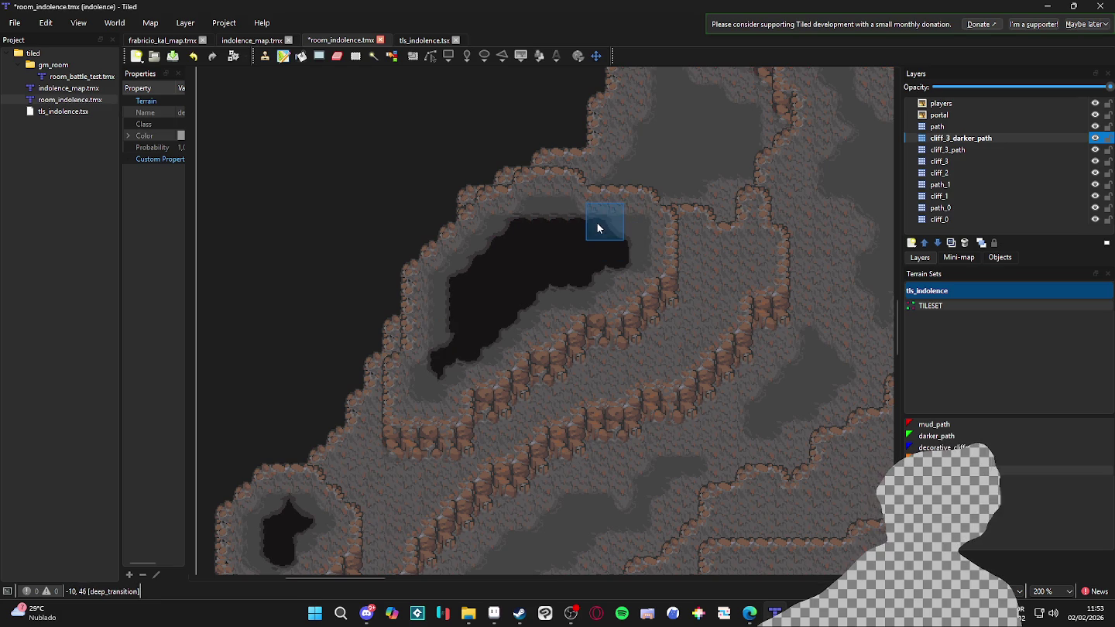
pyautogui.moveTo(533, 163); pyautogui.dragTo(623, 222)
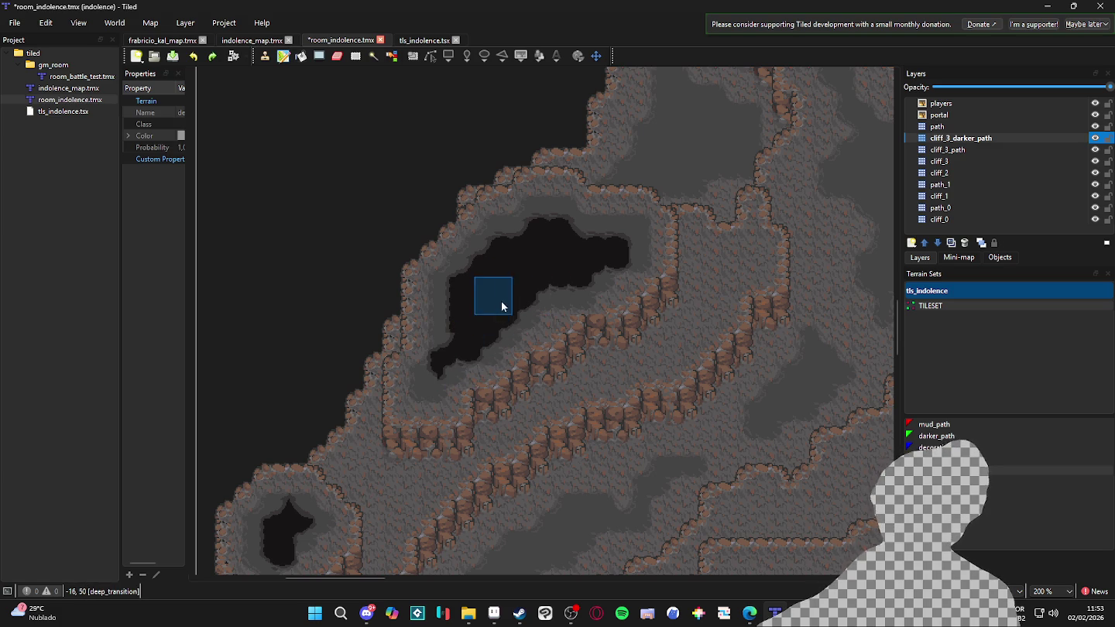
# Bring the central cave floor into view and save room_indolence.tmx
pyautogui.scroll(-1, 373, 427)
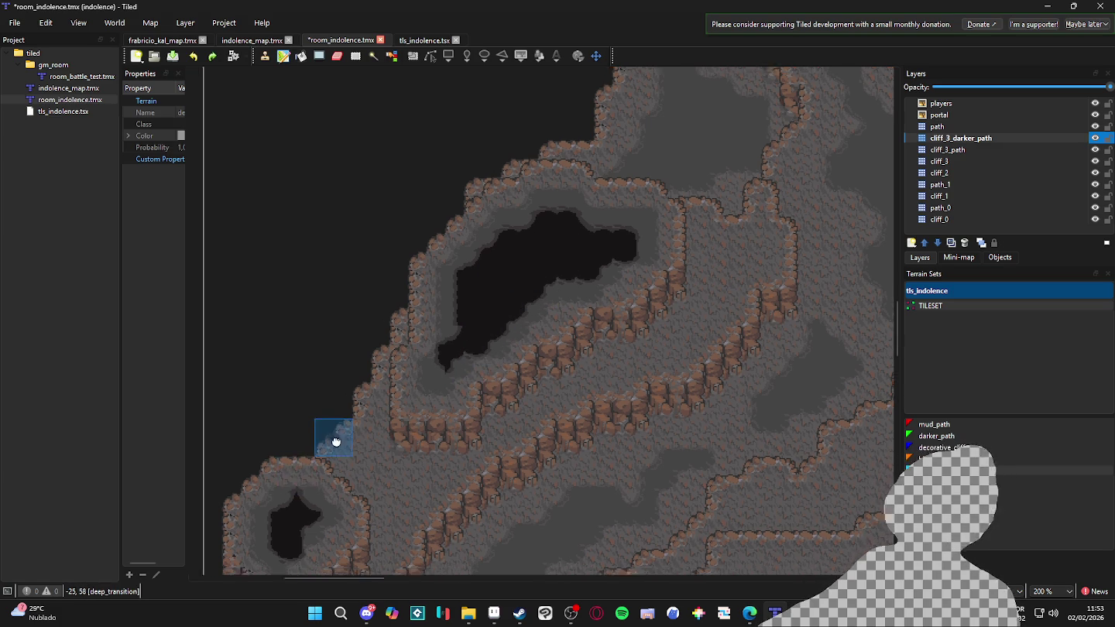
pyautogui.moveTo(581, 295)
pyautogui.mouseDown()
pyautogui.moveTo(537, 232)
pyautogui.moveTo(570, 303)
pyautogui.mouseUp()
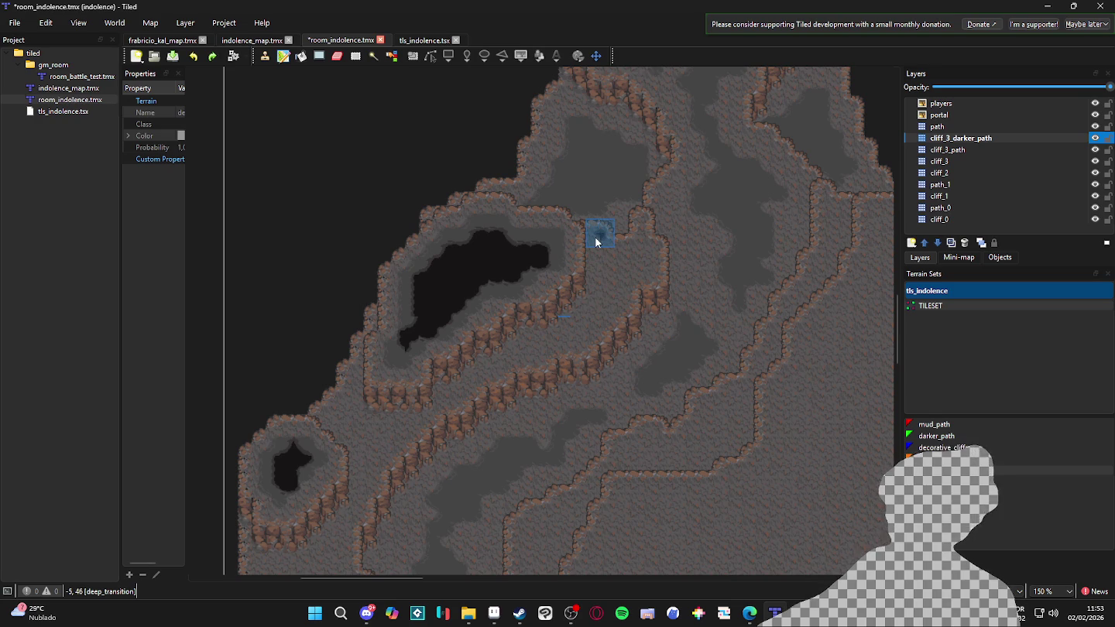
pyautogui.moveTo(609, 291); pyautogui.dragTo(585, 268)
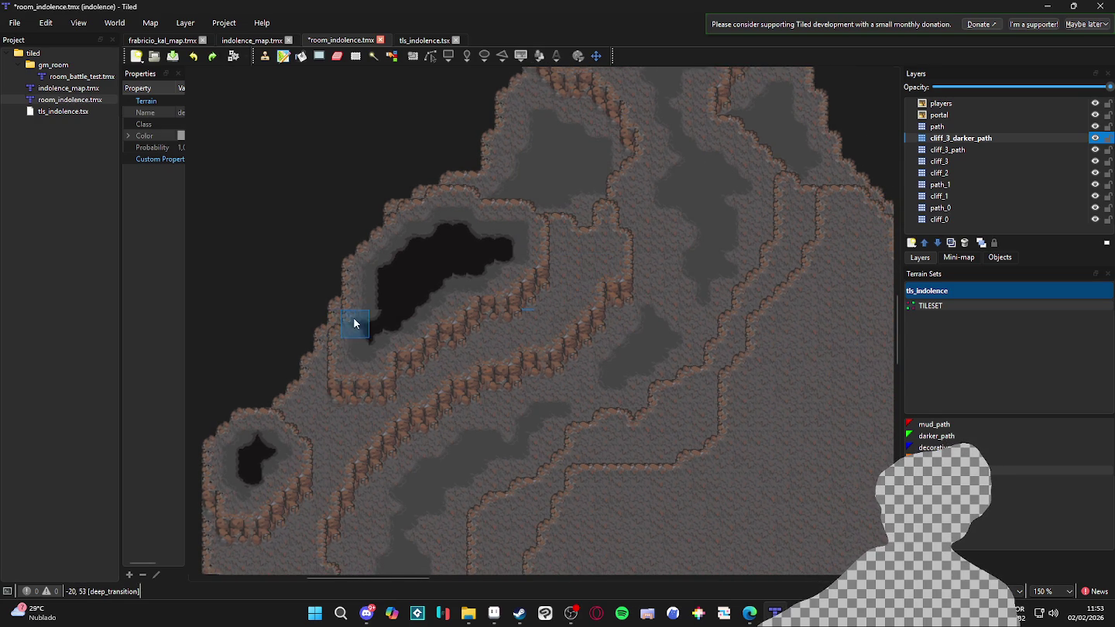
pyautogui.moveTo(518, 240); pyautogui.dragTo(453, 255)
pyautogui.scroll(5, 504, 252)
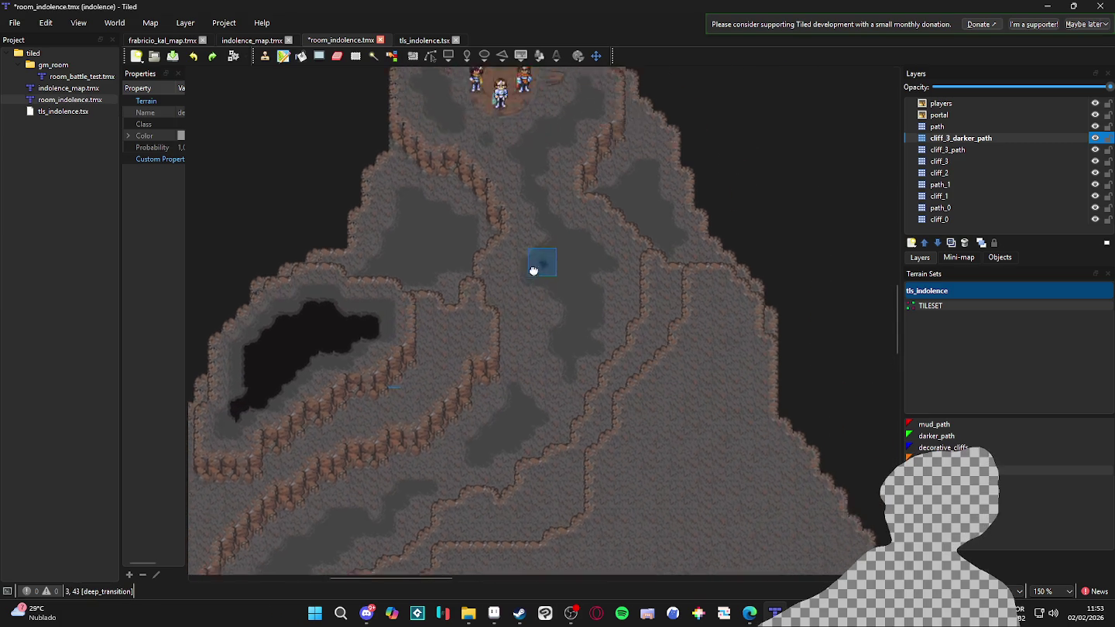
pyautogui.scroll(-5, 465, 307)
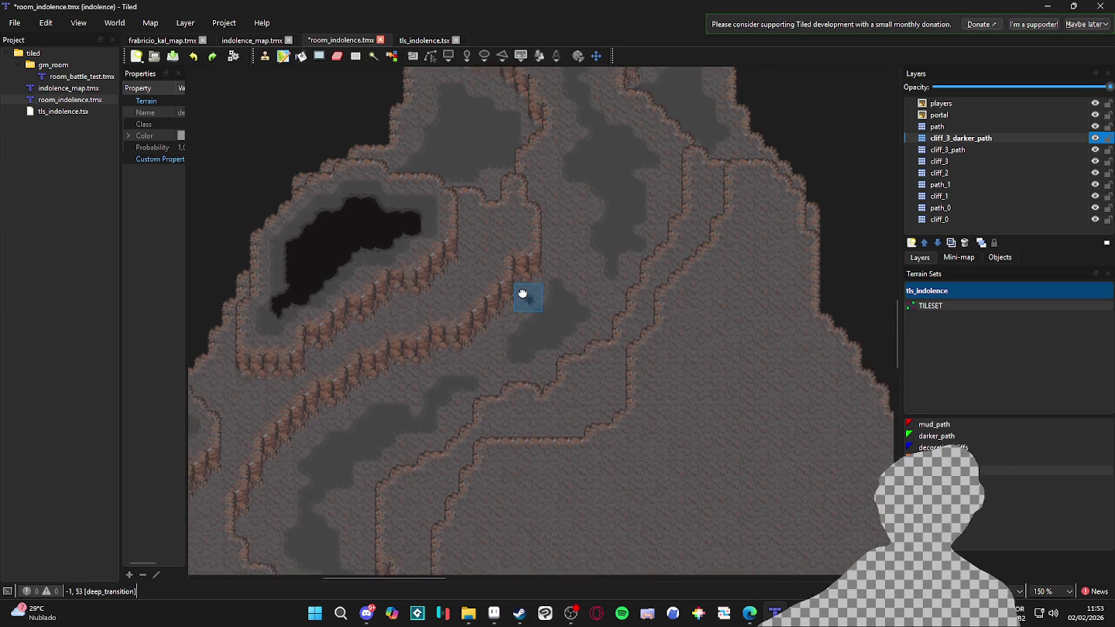
pyautogui.scroll(1, 519, 301)
pyautogui.hotkey('ctrl', 's')
# Move the view down to the lower cave floor
pyautogui.hscroll(2, 592, 290)
pyautogui.hscroll(3, 631, 310)
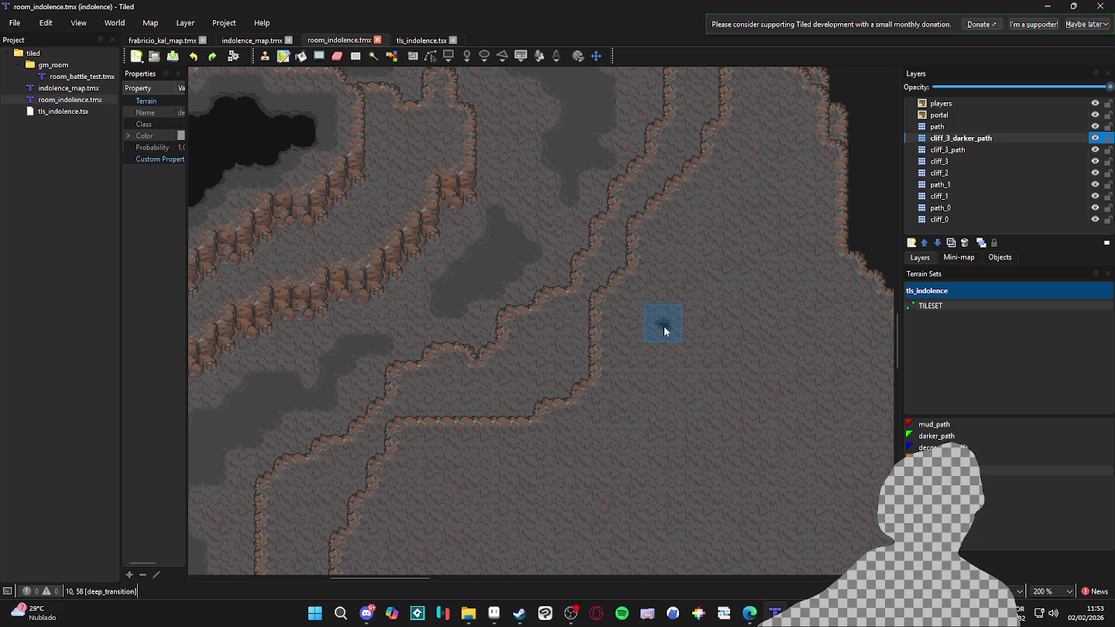
pyautogui.click(749, 613)
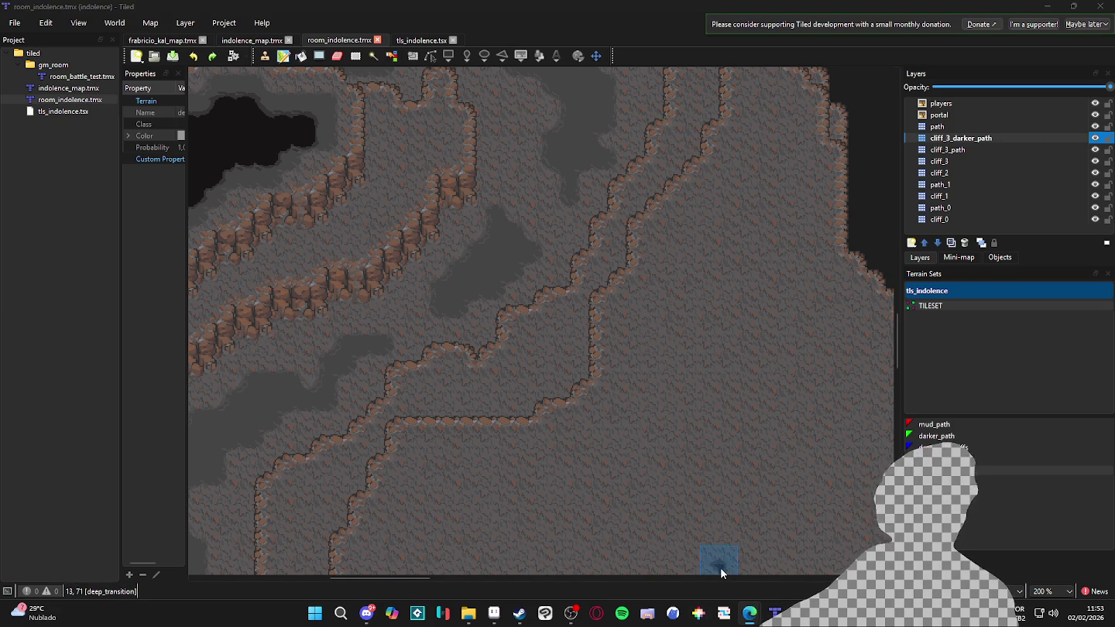
pyautogui.scroll(-2, 562, 374)
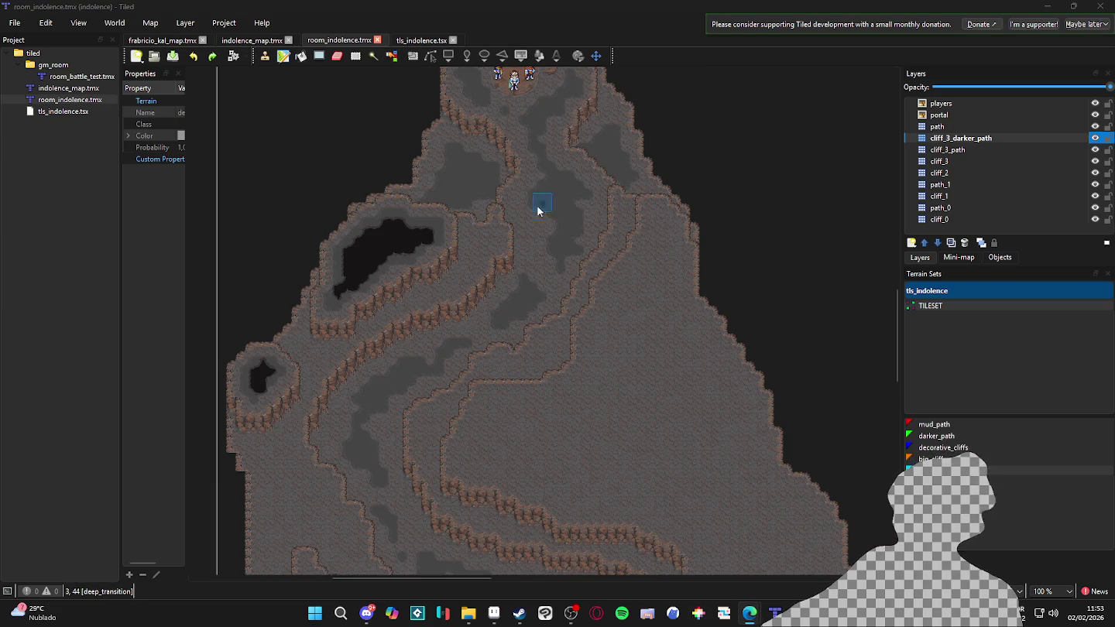
pyautogui.scroll(-1, 541, 325)
pyautogui.scroll(2, 533, 278)
pyautogui.moveTo(619, 464); pyautogui.dragTo(596, 353)
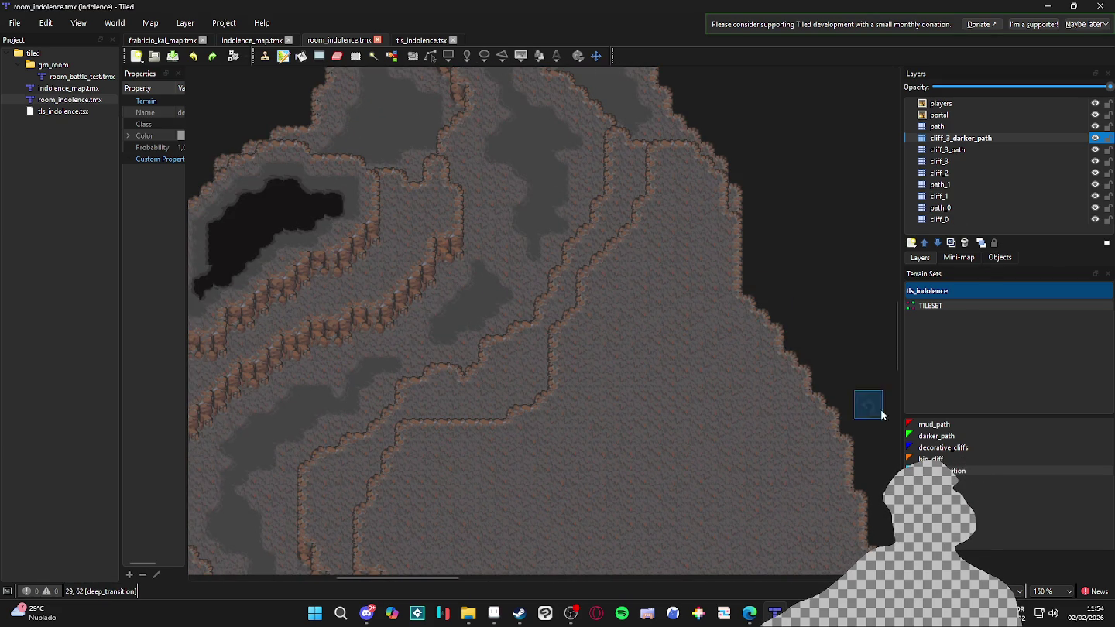
# Choose the cliff_3_path layer and the darker_path terrain for painting
pyautogui.click(974, 150)
pyautogui.click(979, 569)
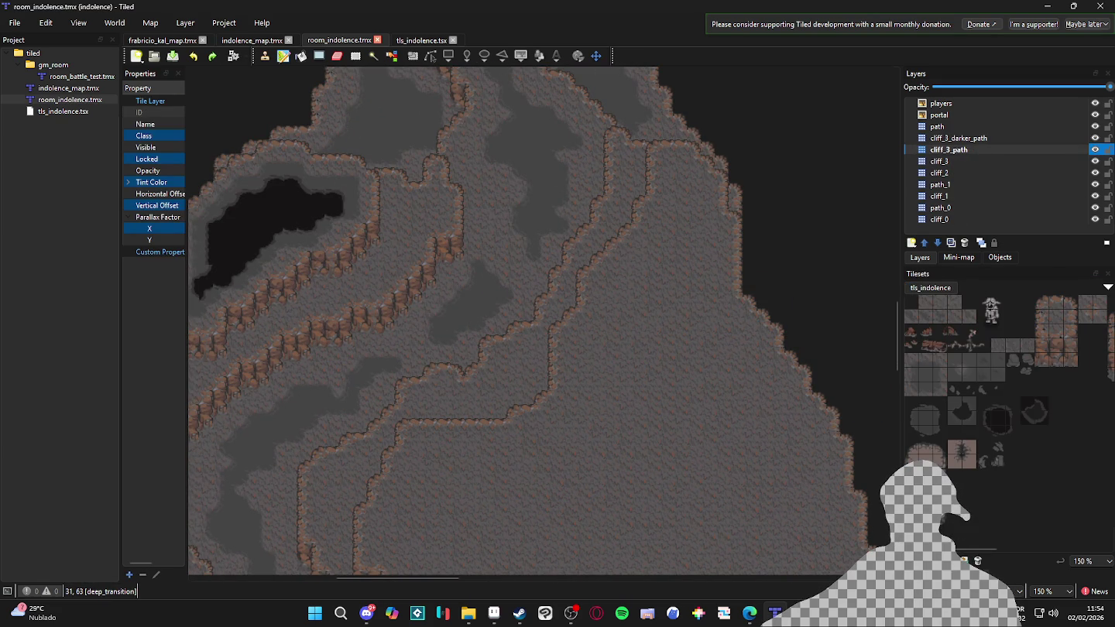
pyautogui.click(980, 561)
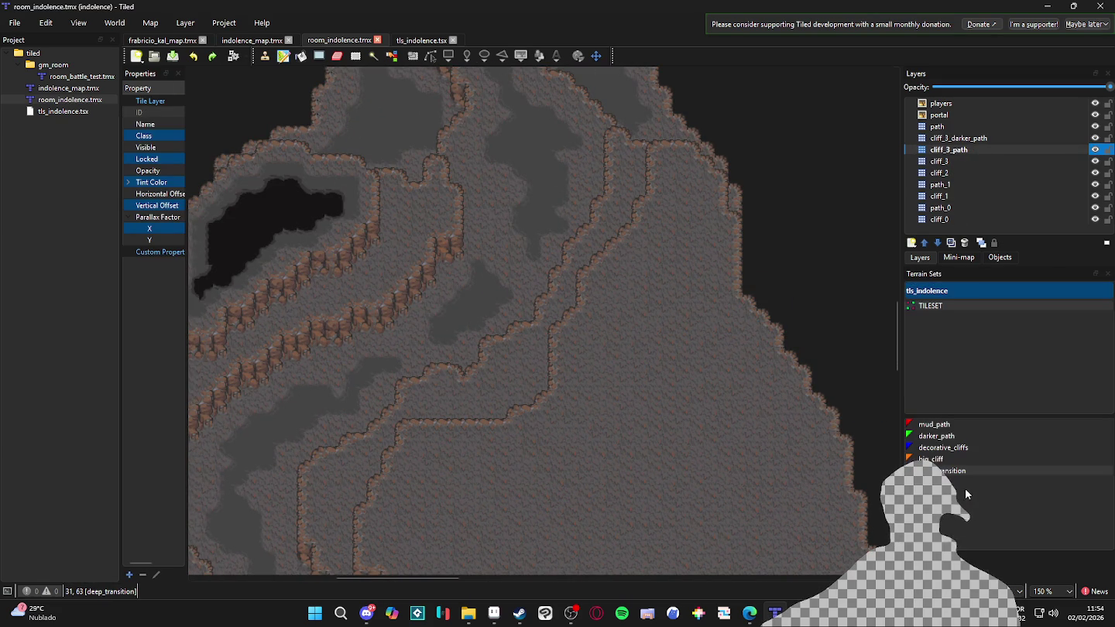
pyautogui.click(966, 435)
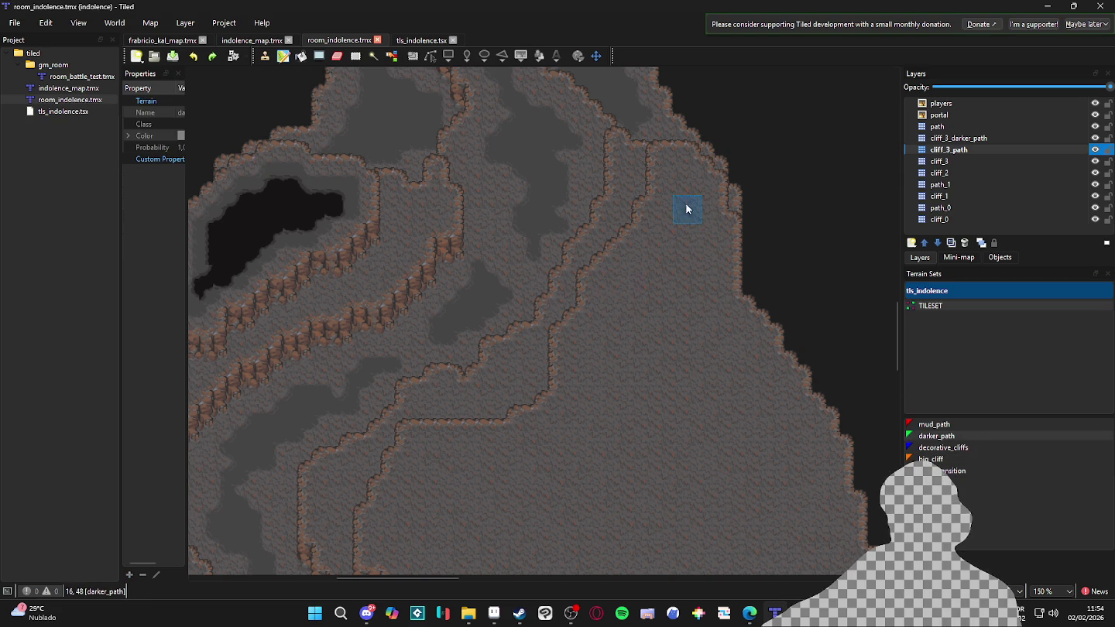
# Paint a darker_path strip from the upper floor down-left, then bending back right and down
pyautogui.moveTo(672, 194)
pyautogui.mouseDown()
pyautogui.moveTo(679, 224)
pyautogui.moveTo(681, 183)
pyautogui.moveTo(693, 233)
pyautogui.moveTo(698, 225)
pyautogui.moveTo(710, 240)
pyautogui.moveTo(702, 258)
pyautogui.moveTo(659, 226)
pyautogui.moveTo(585, 349)
pyautogui.moveTo(584, 398)
pyautogui.moveTo(588, 345)
pyautogui.mouseUp()
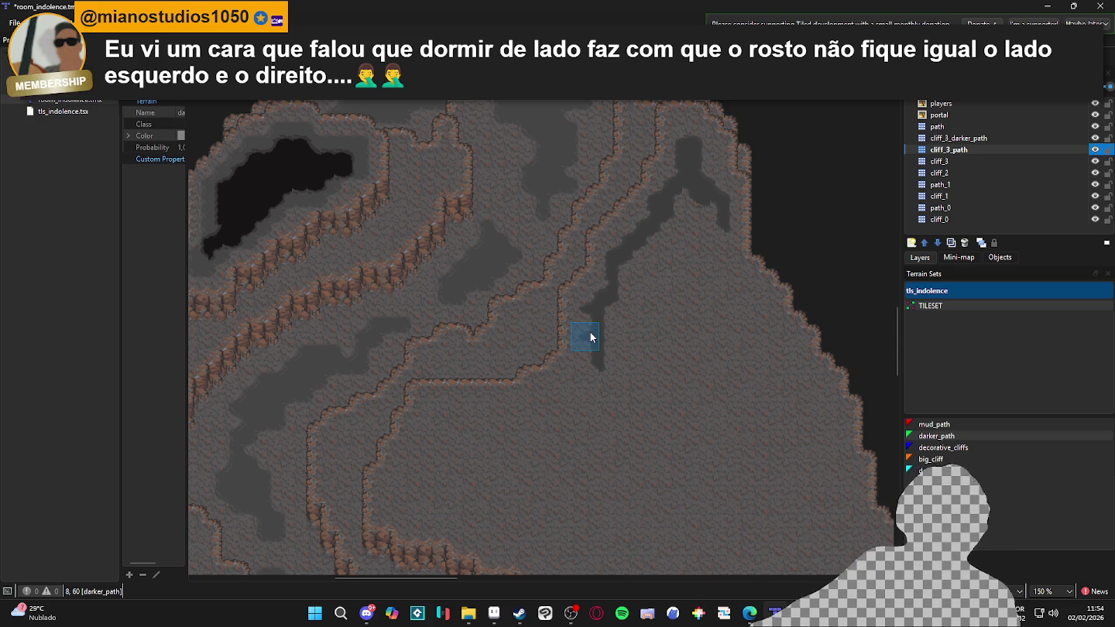
pyautogui.moveTo(591, 317)
pyautogui.mouseDown()
pyautogui.moveTo(589, 373)
pyautogui.moveTo(573, 368)
pyautogui.moveTo(573, 390)
pyautogui.moveTo(547, 385)
pyautogui.mouseUp()
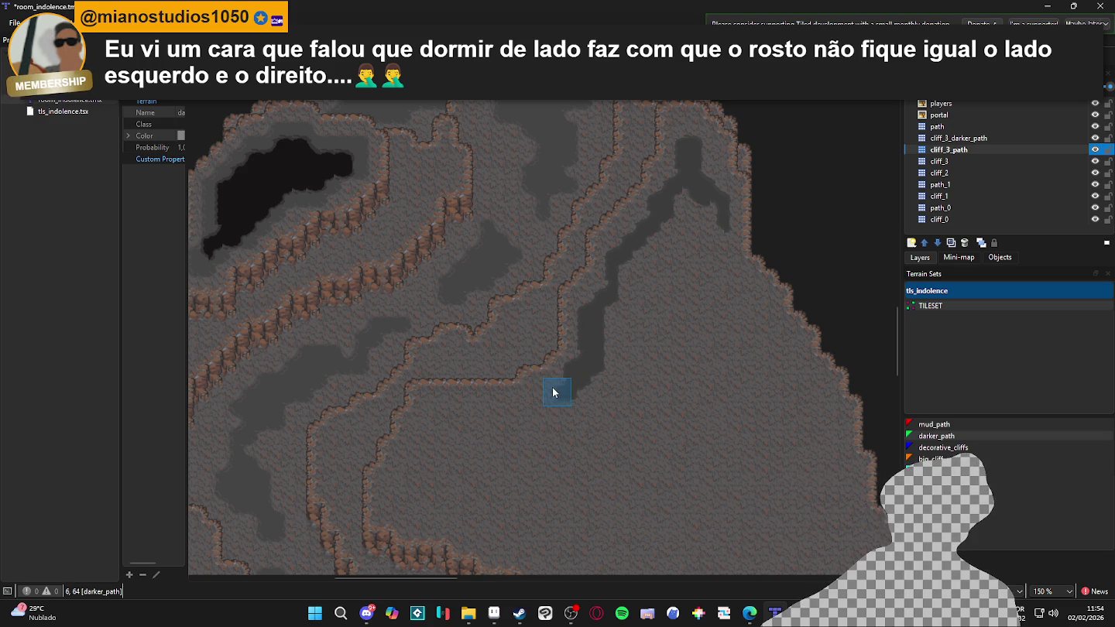
pyautogui.click(550, 385)
pyautogui.click(540, 394)
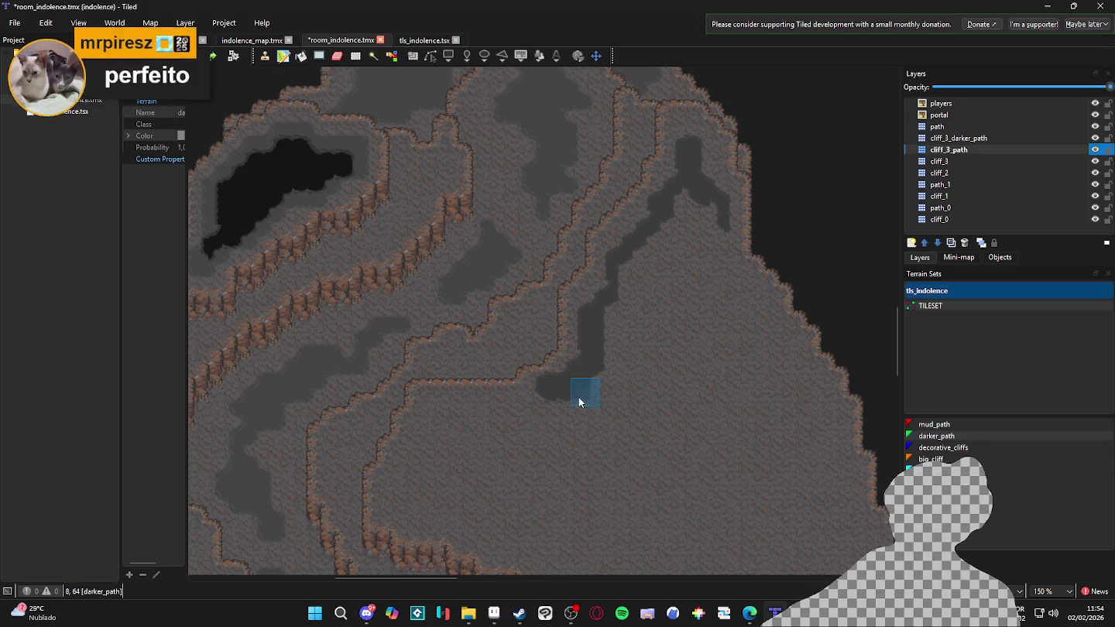
pyautogui.moveTo(543, 415)
pyautogui.mouseDown()
pyautogui.moveTo(511, 418)
pyautogui.moveTo(520, 406)
pyautogui.moveTo(432, 413)
pyautogui.moveTo(404, 490)
pyautogui.moveTo(399, 394)
pyautogui.mouseUp()
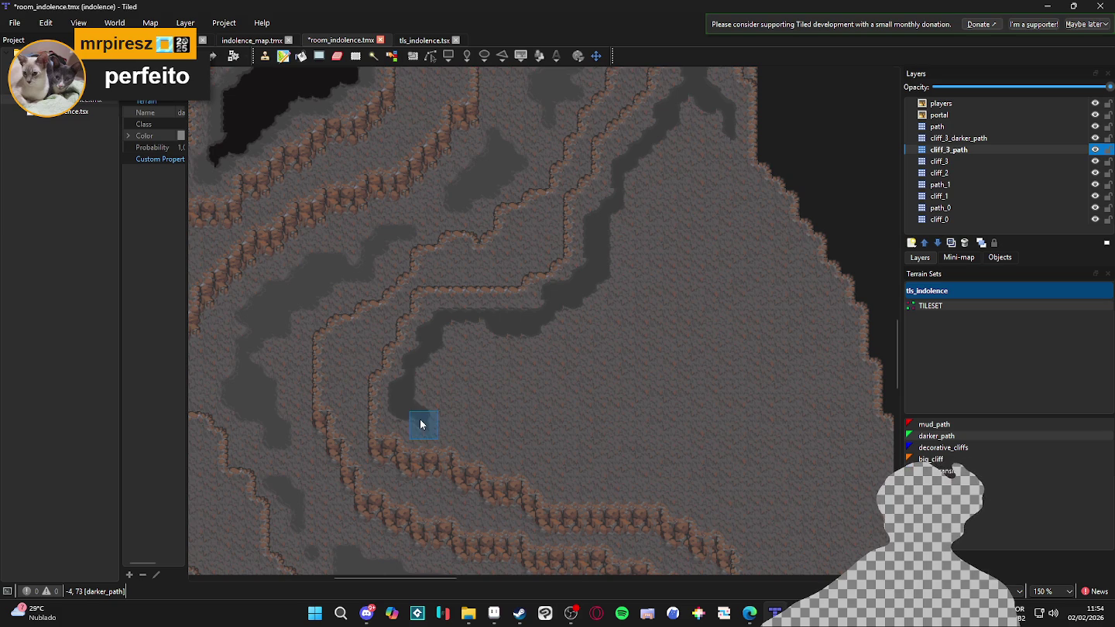
pyautogui.moveTo(456, 428)
pyautogui.mouseDown()
pyautogui.moveTo(517, 448)
pyautogui.moveTo(535, 392)
pyautogui.moveTo(525, 403)
pyautogui.moveTo(541, 424)
pyautogui.moveTo(660, 422)
pyautogui.mouseUp()
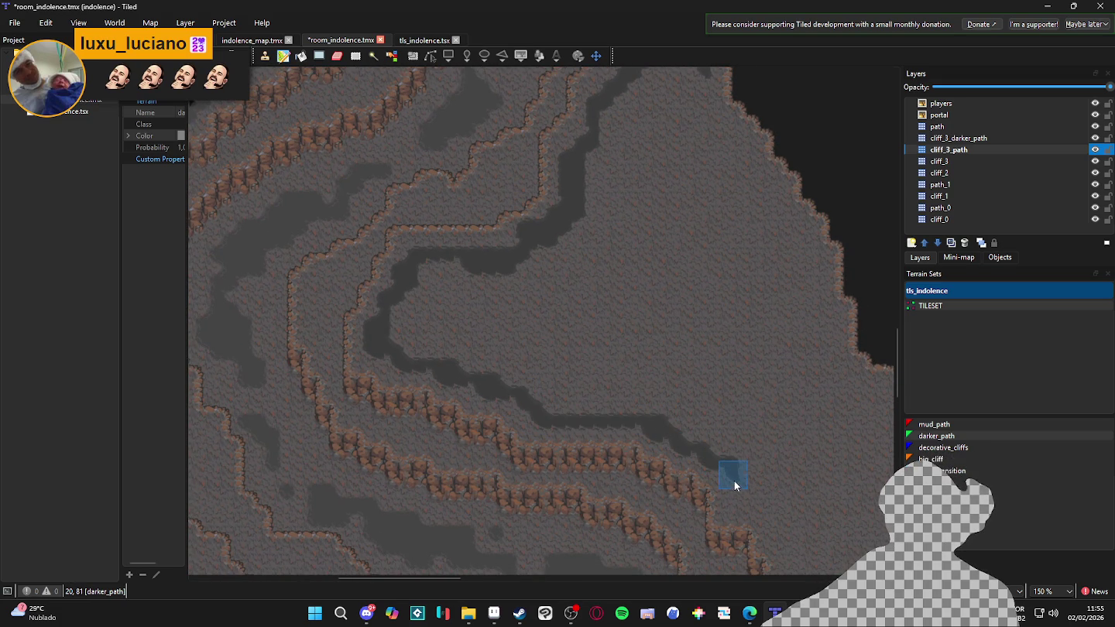
pyautogui.moveTo(736, 502)
pyautogui.mouseDown()
pyautogui.moveTo(624, 423)
pyautogui.moveTo(667, 437)
pyautogui.mouseUp()
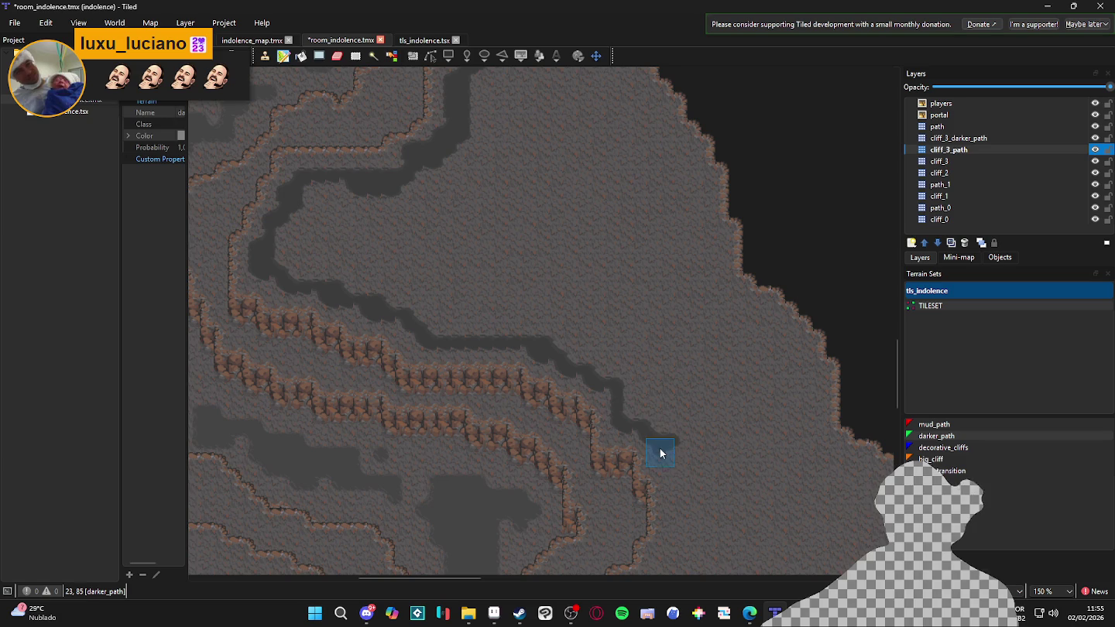
# Continue the darker_path channel down through the lower cliff ledges and widen it
pyautogui.moveTo(673, 498)
pyautogui.mouseDown()
pyautogui.moveTo(650, 351)
pyautogui.moveTo(654, 415)
pyautogui.moveTo(642, 410)
pyautogui.moveTo(637, 450)
pyautogui.moveTo(609, 453)
pyautogui.moveTo(664, 463)
pyautogui.mouseUp()
pyautogui.scroll(-2, 665, 464)
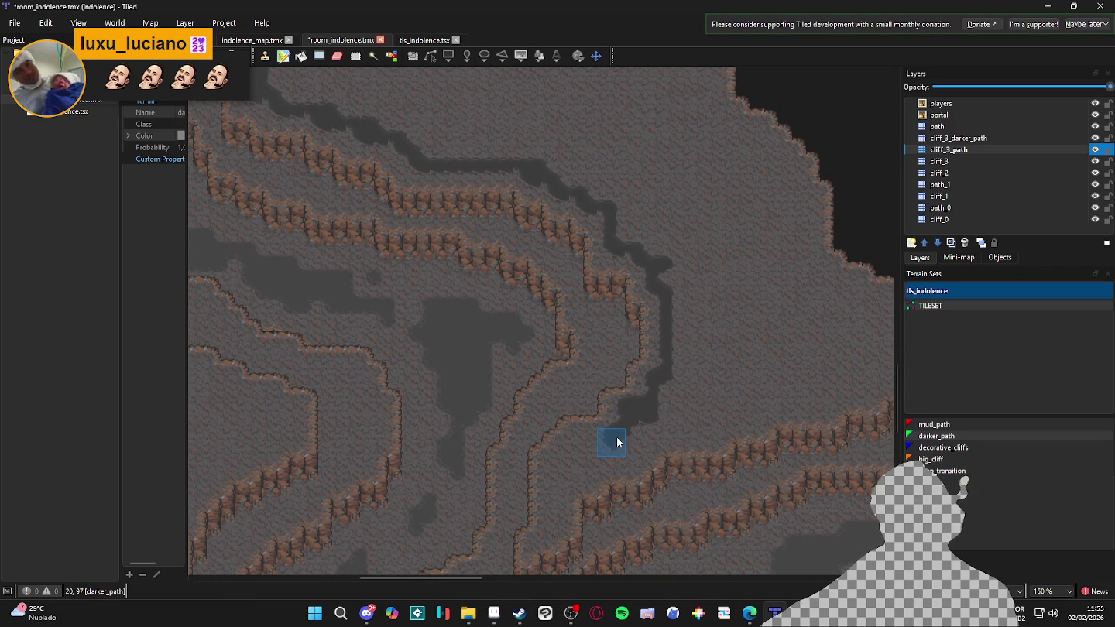
pyautogui.click(566, 443)
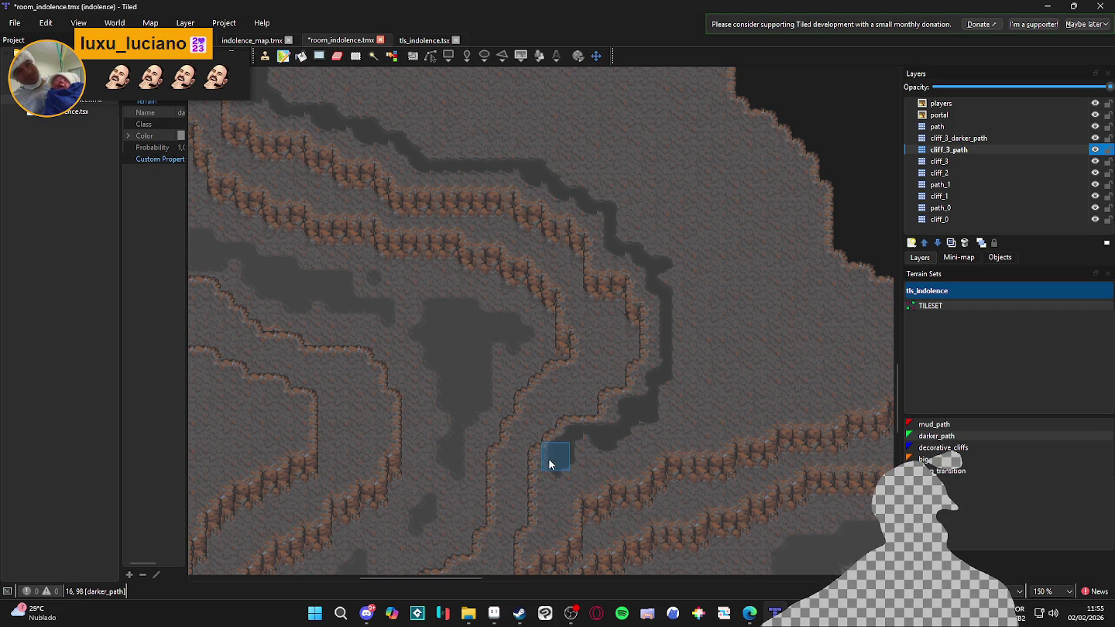
pyautogui.scroll(4, 547, 506)
pyautogui.scroll(-1, 582, 508)
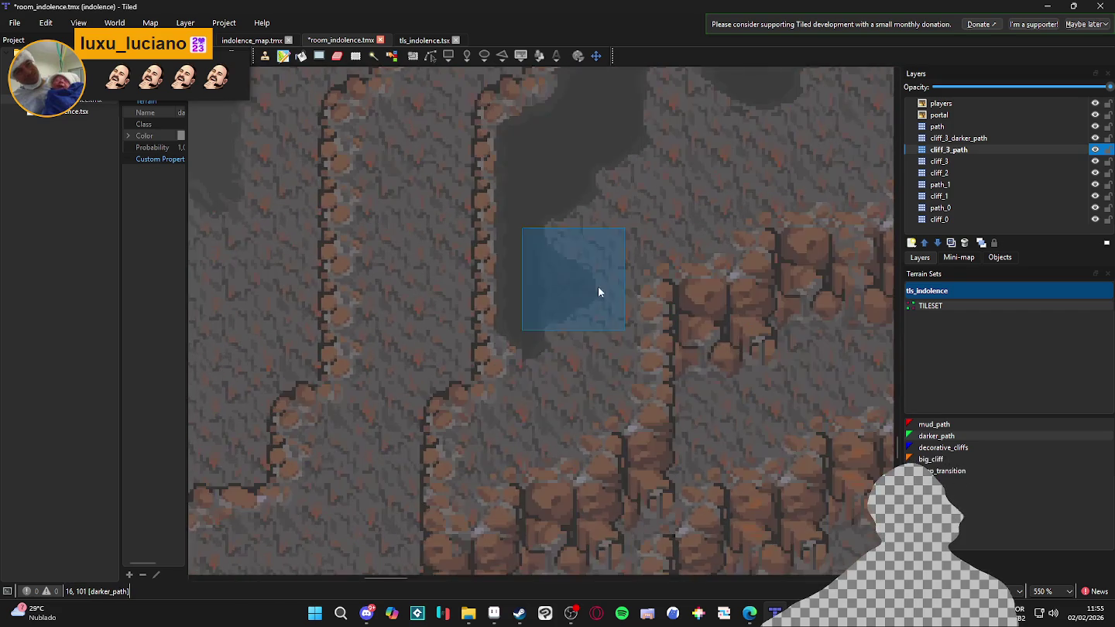
pyautogui.moveTo(575, 401)
pyautogui.mouseDown()
pyautogui.moveTo(490, 450)
pyautogui.moveTo(547, 381)
pyautogui.mouseUp()
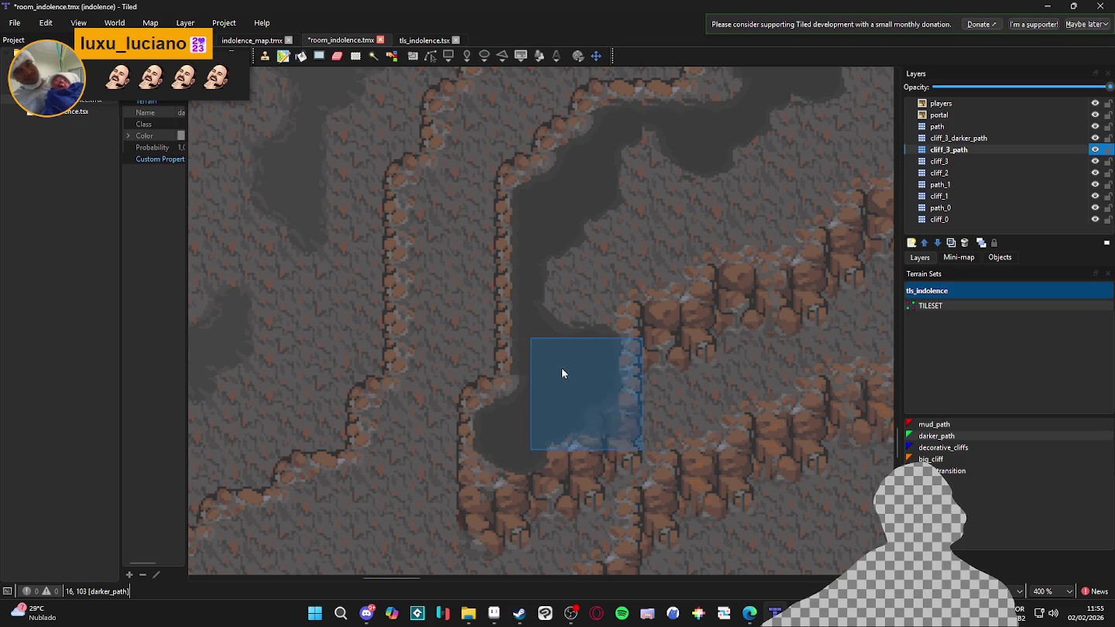
pyautogui.scroll(-2, 574, 392)
pyautogui.moveTo(574, 324)
pyautogui.mouseDown()
pyautogui.moveTo(648, 307)
pyautogui.moveTo(679, 277)
pyautogui.moveTo(605, 296)
pyautogui.moveTo(609, 279)
pyautogui.mouseUp()
pyautogui.scroll(2, 677, 317)
# Paint a darker_path band beside the large black pit in the upper basin
pyautogui.hscroll(2, 677, 318)
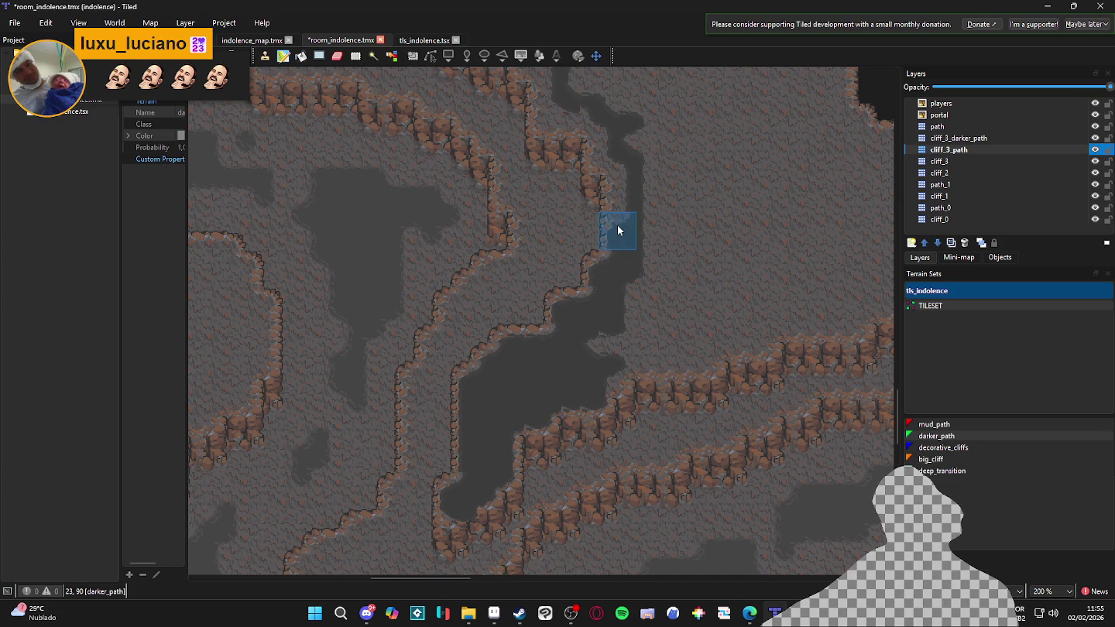
pyautogui.scroll(5, 616, 226)
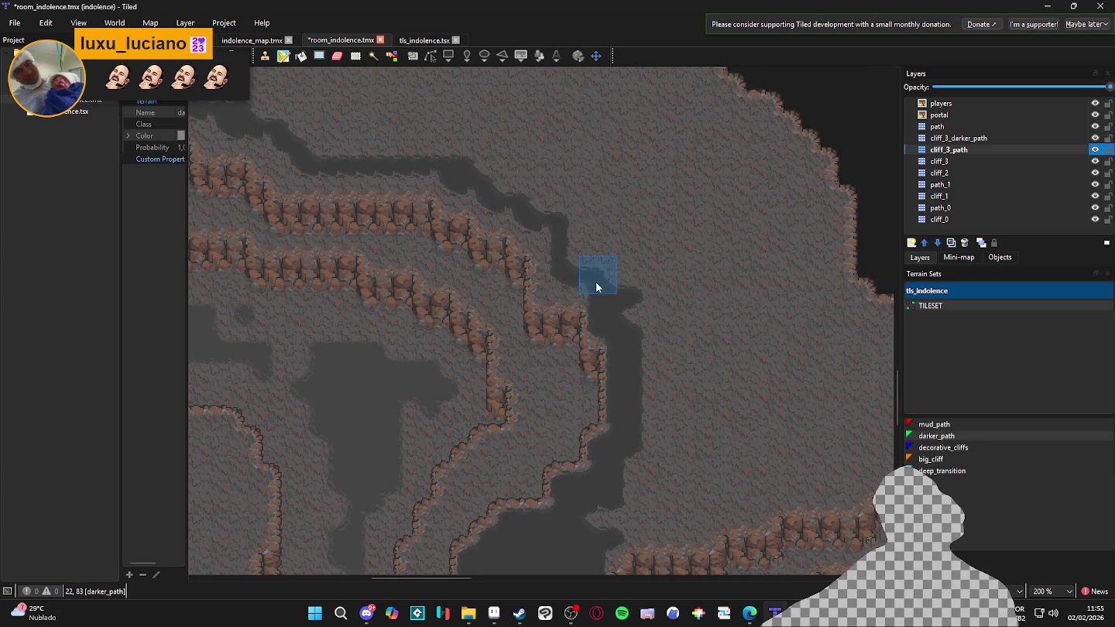
pyautogui.scroll(-3, 688, 352)
pyautogui.scroll(1, 691, 356)
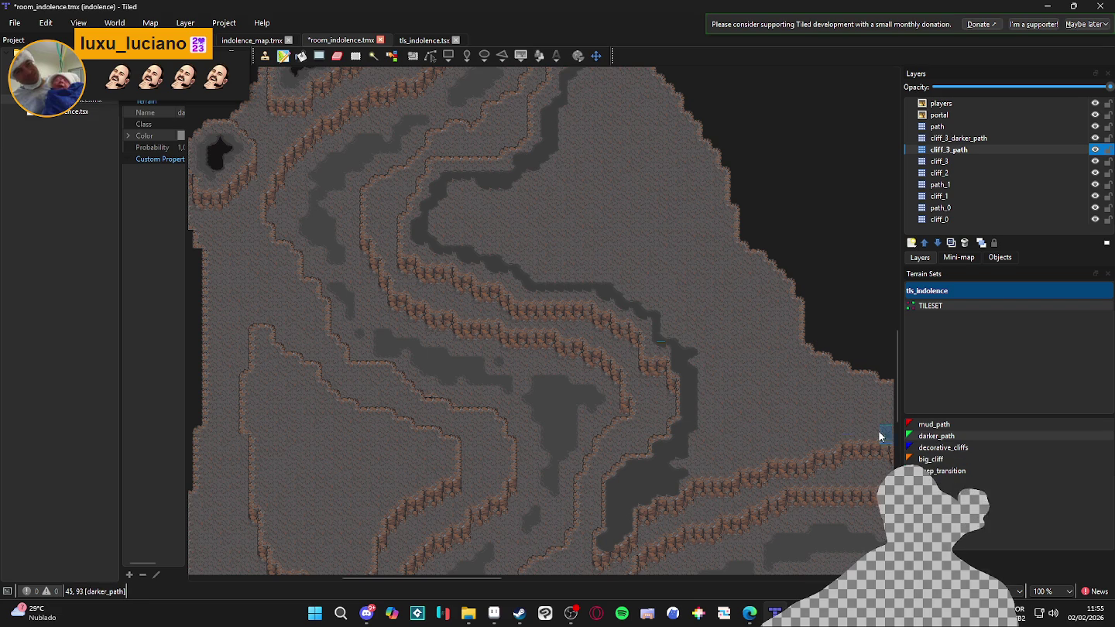
pyautogui.scroll(3, 631, 398)
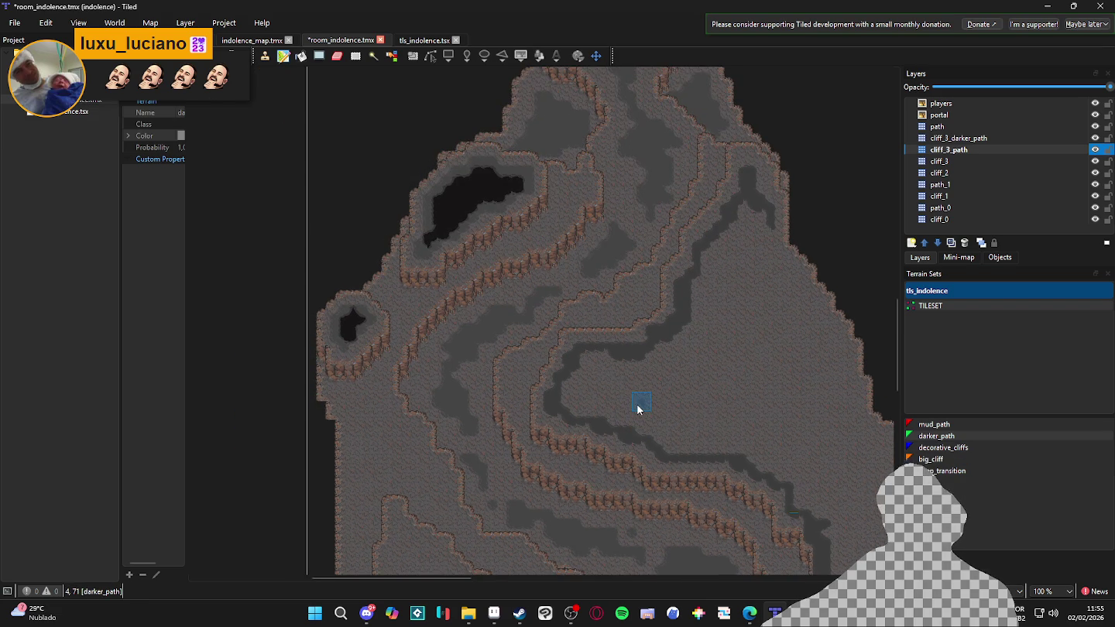
pyautogui.scroll(3, 508, 197)
pyautogui.moveTo(614, 157)
pyautogui.mouseDown()
pyautogui.moveTo(550, 114)
pyautogui.moveTo(556, 180)
pyautogui.moveTo(621, 187)
pyautogui.moveTo(557, 239)
pyautogui.moveTo(489, 246)
pyautogui.moveTo(334, 352)
pyautogui.moveTo(295, 396)
pyautogui.moveTo(304, 399)
pyautogui.moveTo(249, 394)
pyautogui.moveTo(240, 351)
pyautogui.moveTo(273, 304)
pyautogui.moveTo(267, 223)
pyautogui.moveTo(303, 172)
pyautogui.moveTo(353, 137)
pyautogui.moveTo(289, 228)
pyautogui.moveTo(261, 373)
pyautogui.moveTo(311, 311)
pyautogui.moveTo(375, 275)
pyautogui.moveTo(481, 274)
pyautogui.mouseUp()
# At 400% zoom, paint darker_path along the black pit's upper rim and lower edge to replace rocky patches
pyautogui.scroll(-1, 457, 278)
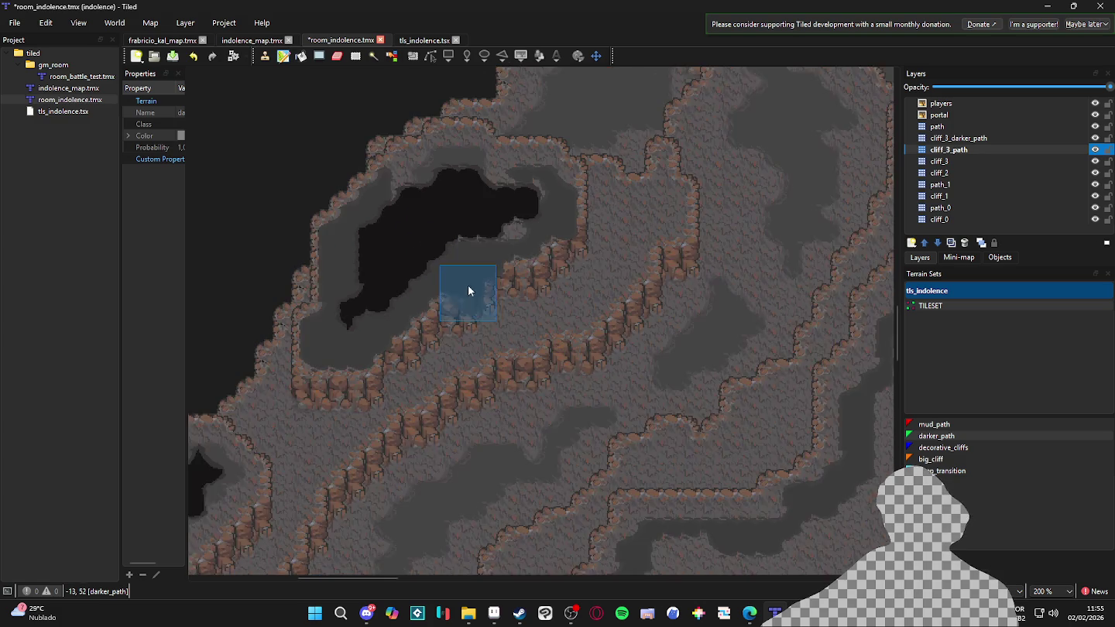
pyautogui.scroll(2, 470, 337)
pyautogui.scroll(-1, 534, 263)
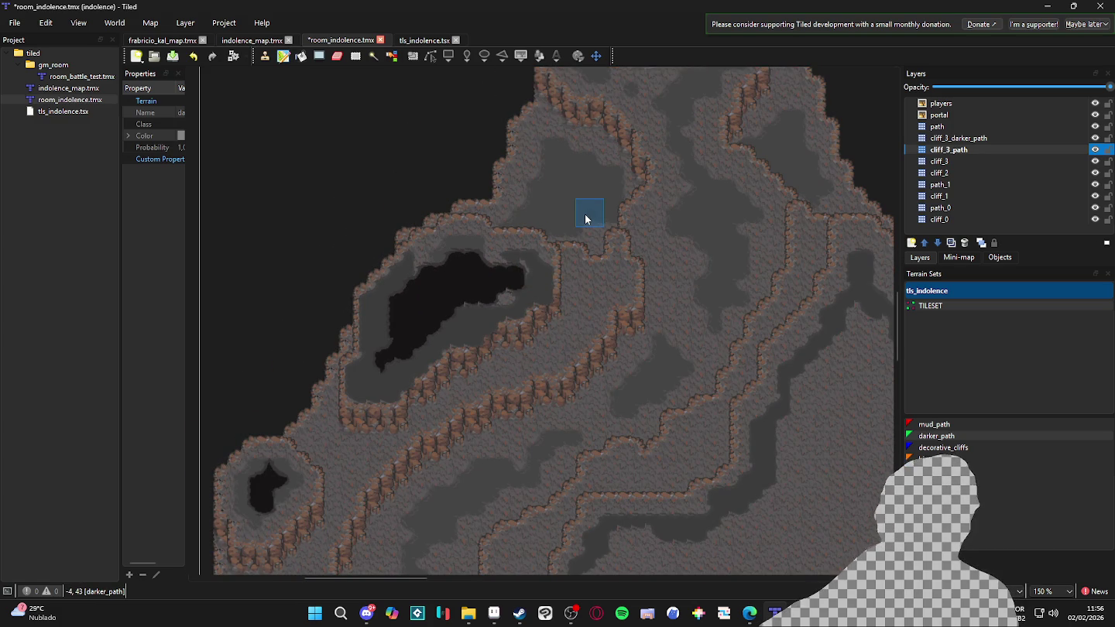
pyautogui.scroll(3, 479, 248)
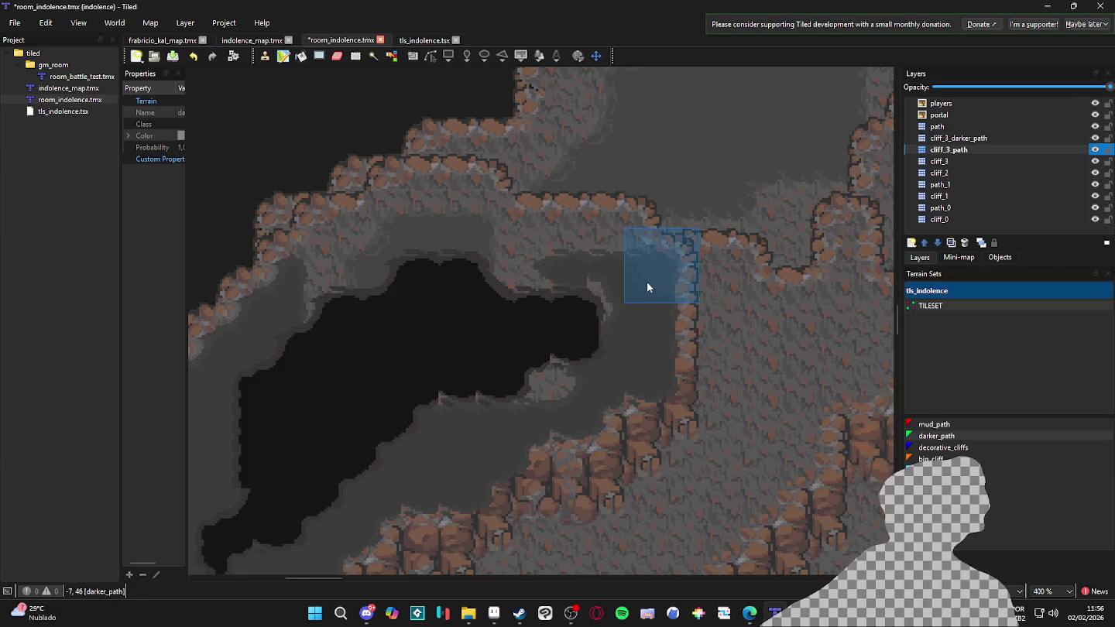
pyautogui.moveTo(533, 228); pyautogui.dragTo(476, 201)
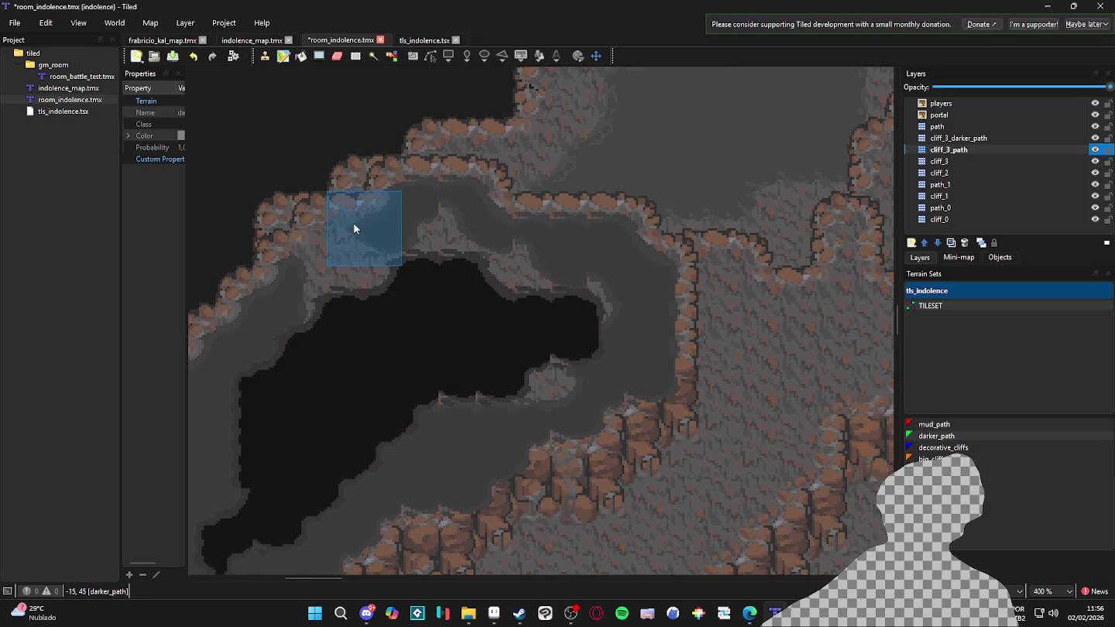
pyautogui.moveTo(517, 271)
pyautogui.mouseDown()
pyautogui.moveTo(566, 357)
pyautogui.moveTo(356, 412)
pyautogui.moveTo(421, 280)
pyautogui.moveTo(386, 279)
pyautogui.mouseUp()
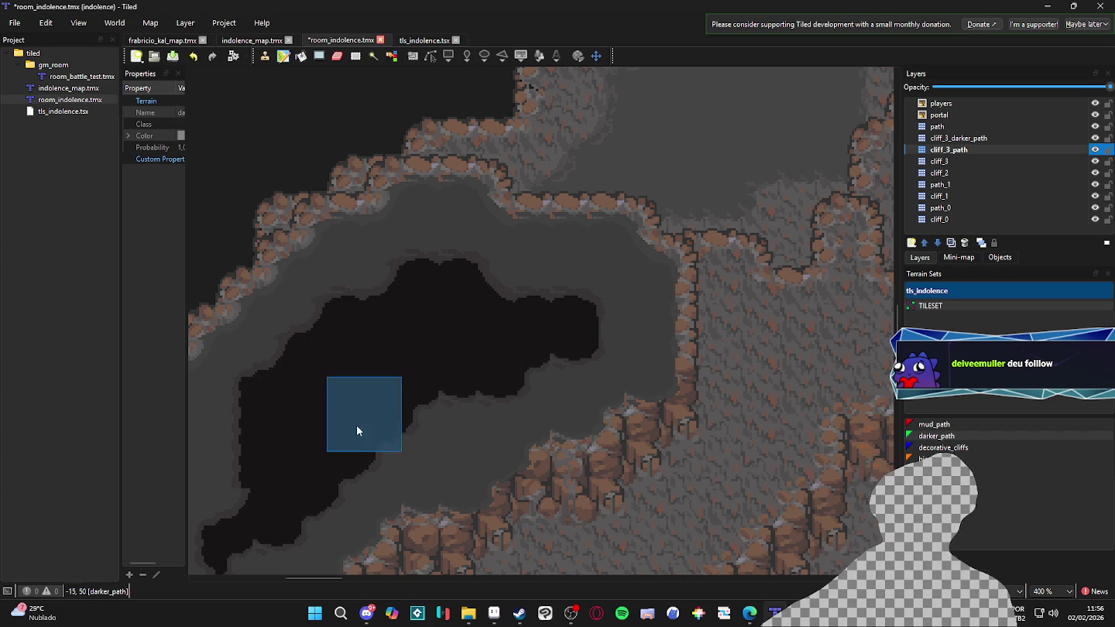
pyautogui.scroll(-3, 433, 349)
pyautogui.hscroll(-4, 433, 348)
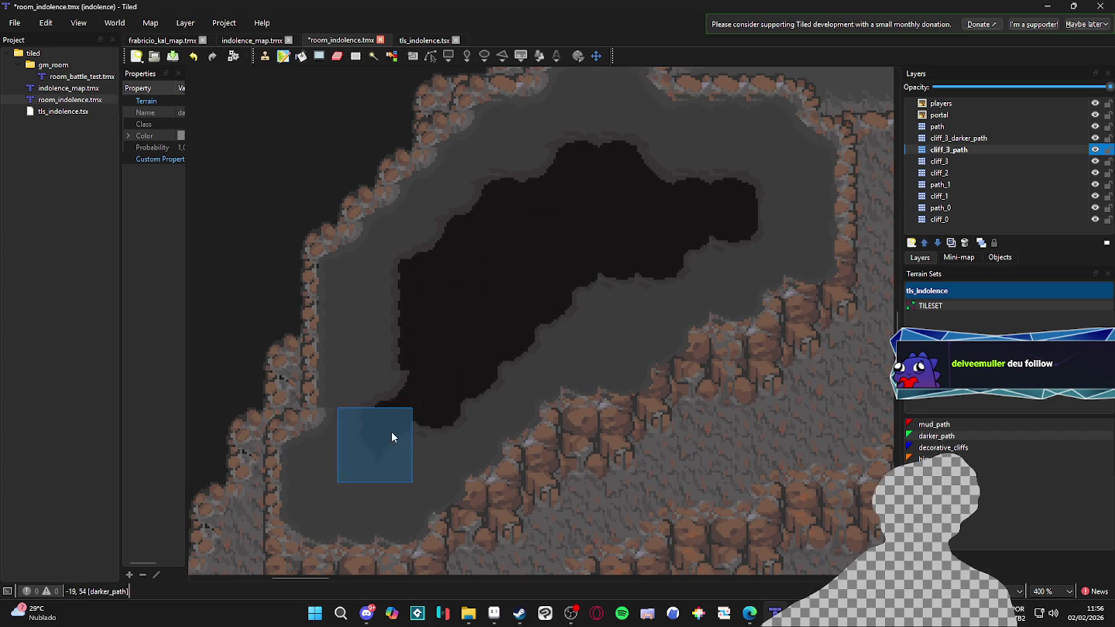
pyautogui.scroll(-2, 559, 268)
pyautogui.scroll(1, 523, 293)
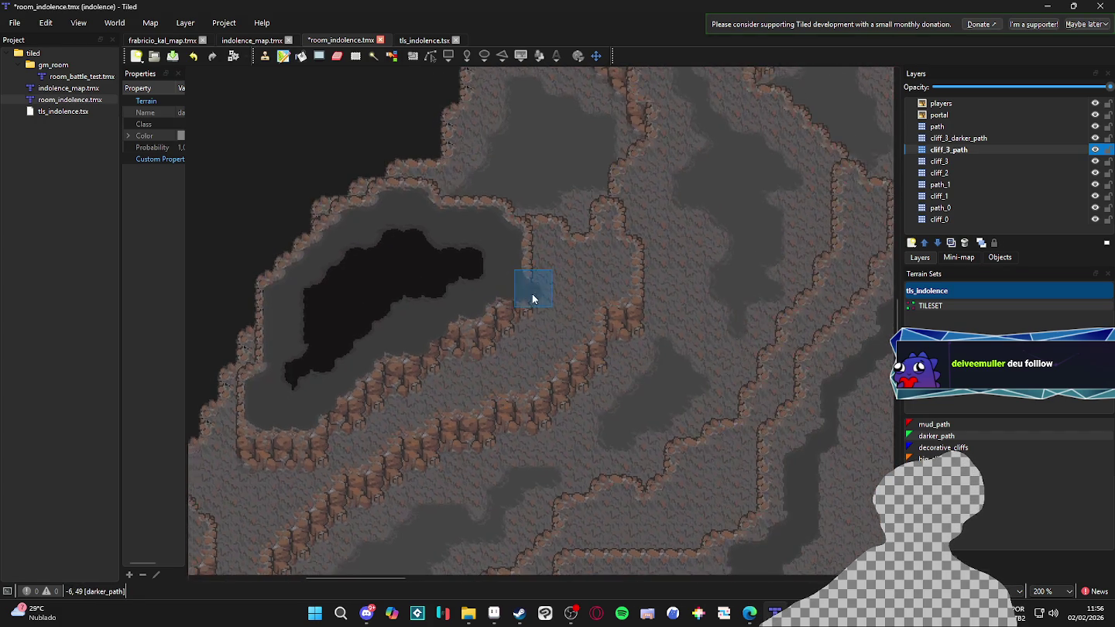